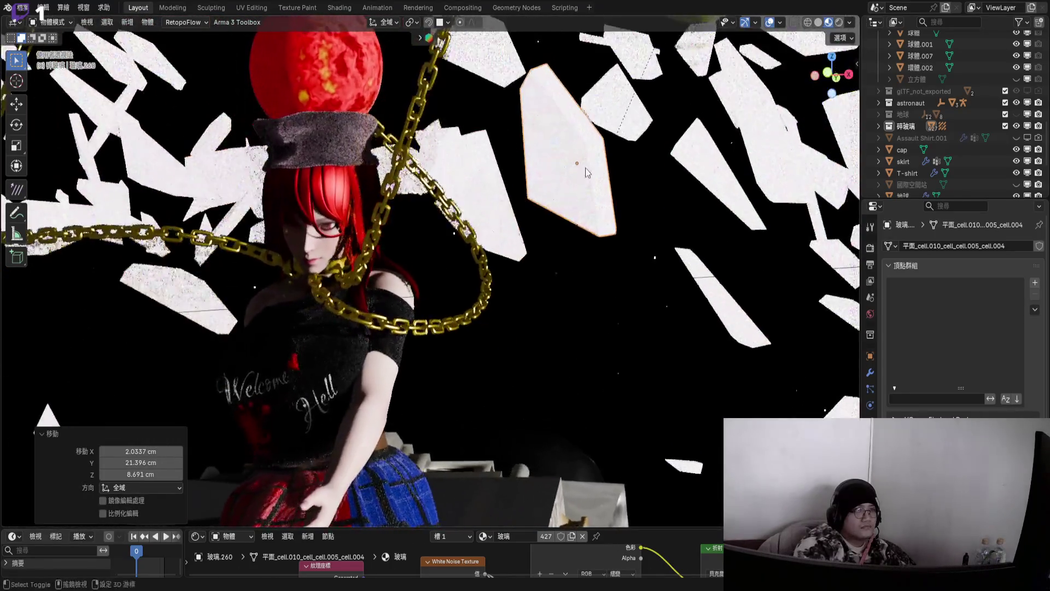
- Enlarge the Shader Editor and switch the viewport to Rendered shading
scroll(608, 192, "up", 3)
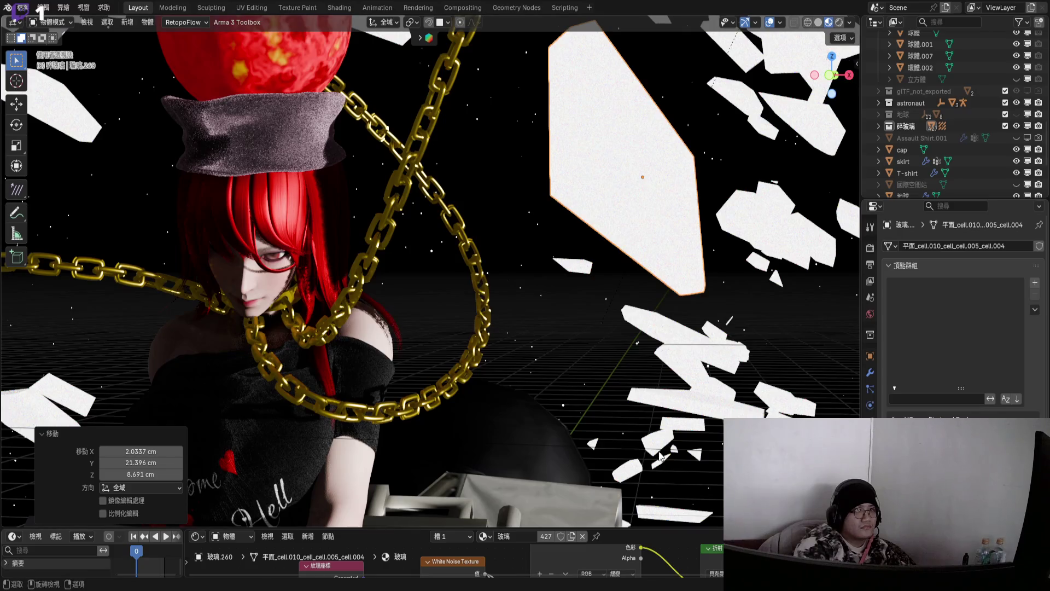
left_click_drag(602, 528, 497, 395)
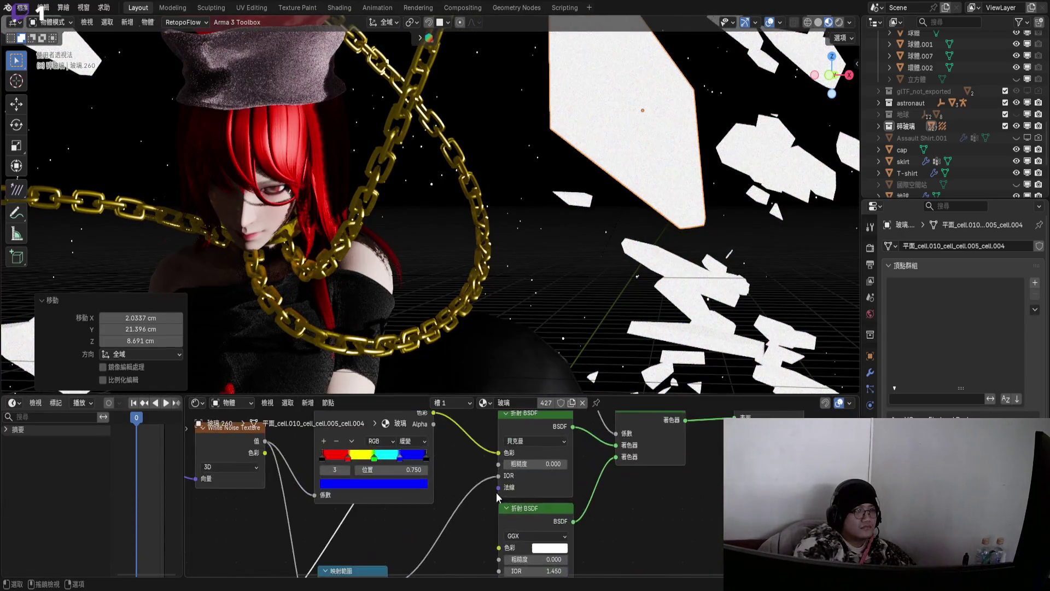
scroll(498, 497, "up", 1)
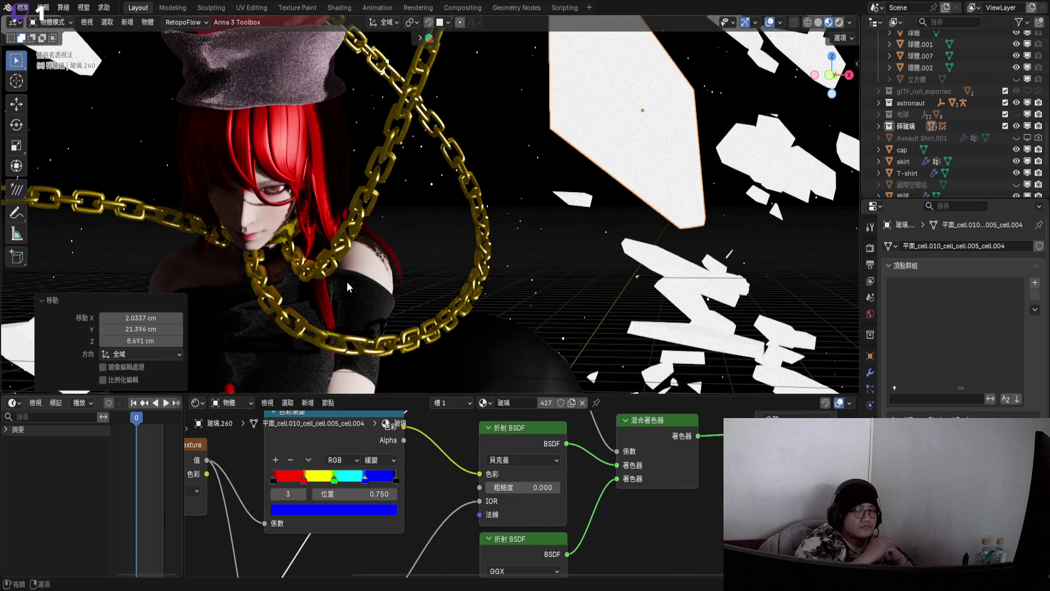
key("shift+z")
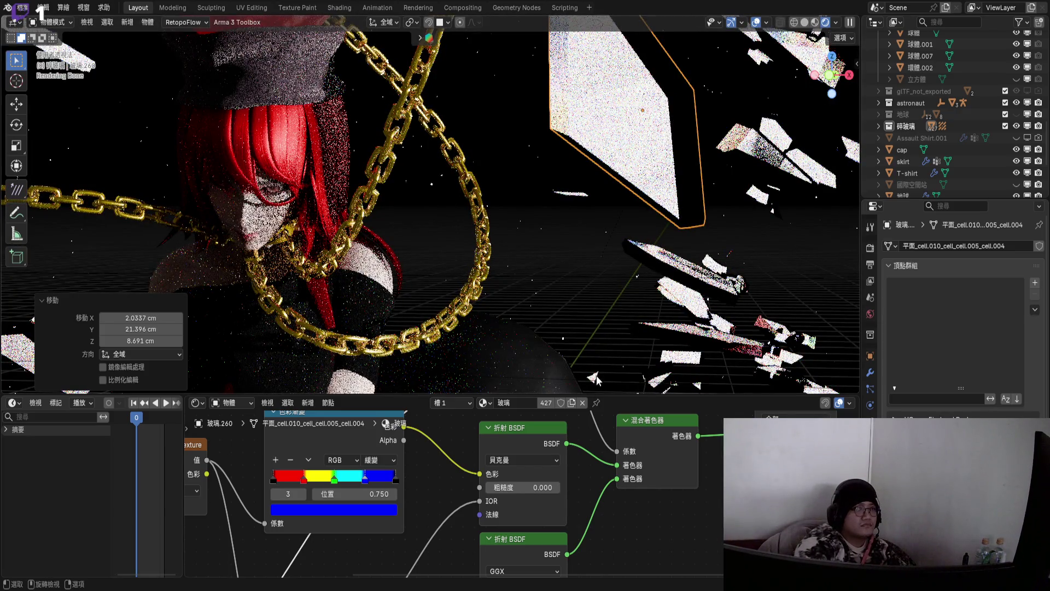
- Collapse the node editor and pull back to a high, wide view of the scene
left_click_drag(607, 394, 607, 560)
middle_click_drag(416, 306, 376, 244)
mouse_move(670, 148)
middle_mouse_down()
mouse_move(699, 188)
mouse_move(684, 173)
mouse_move(722, 177)
middle_mouse_up()
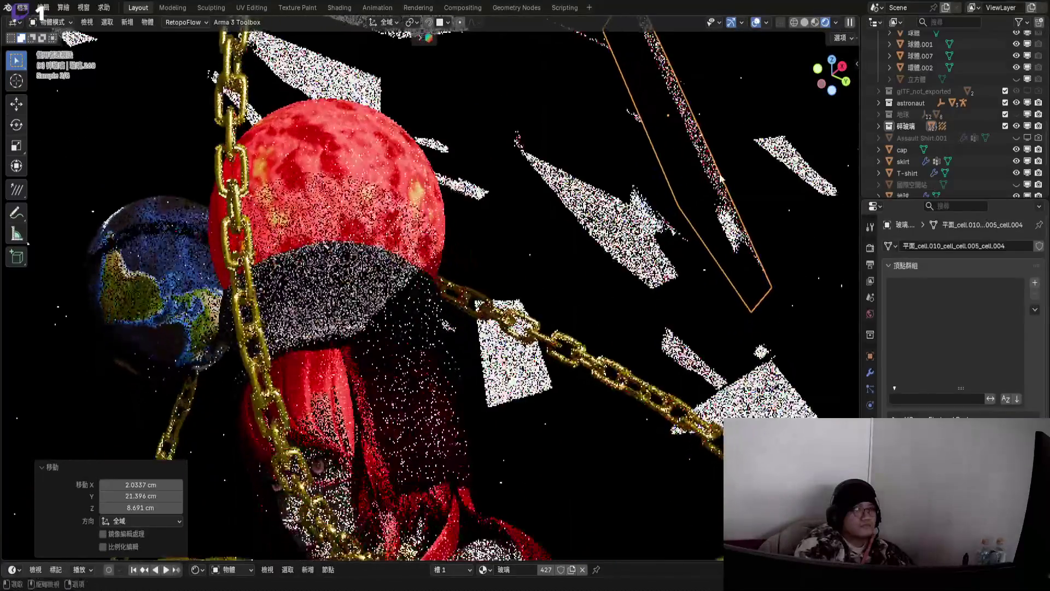
- Rotate a glass shard -37.5° around Z, cancelling a trial scale afterwards
key("r")
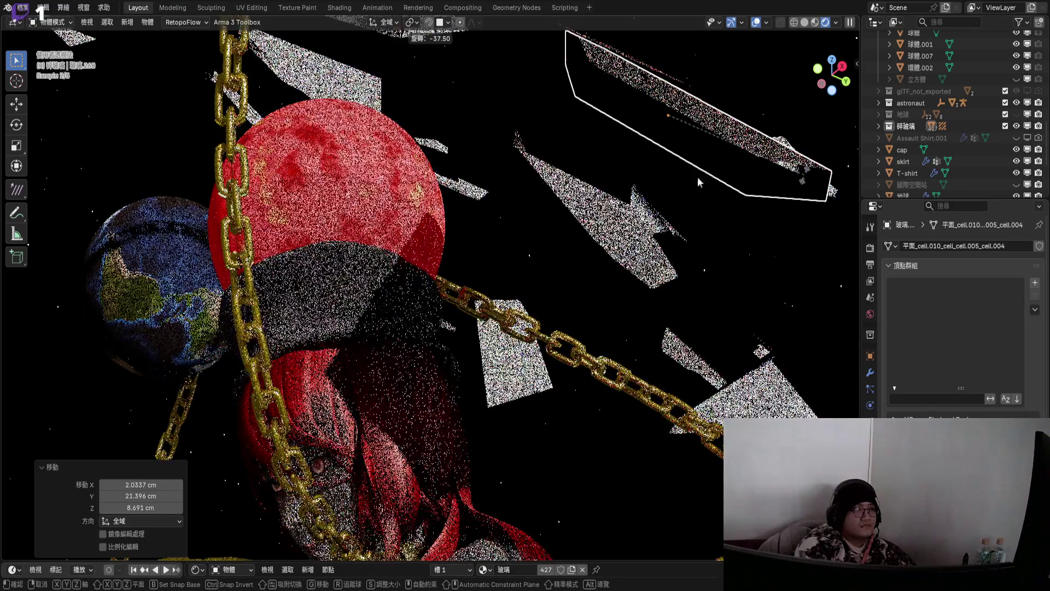
left_click(698, 176)
mouse_move(697, 176)
middle_mouse_down()
mouse_move(409, 315)
mouse_move(686, 214)
middle_mouse_up()
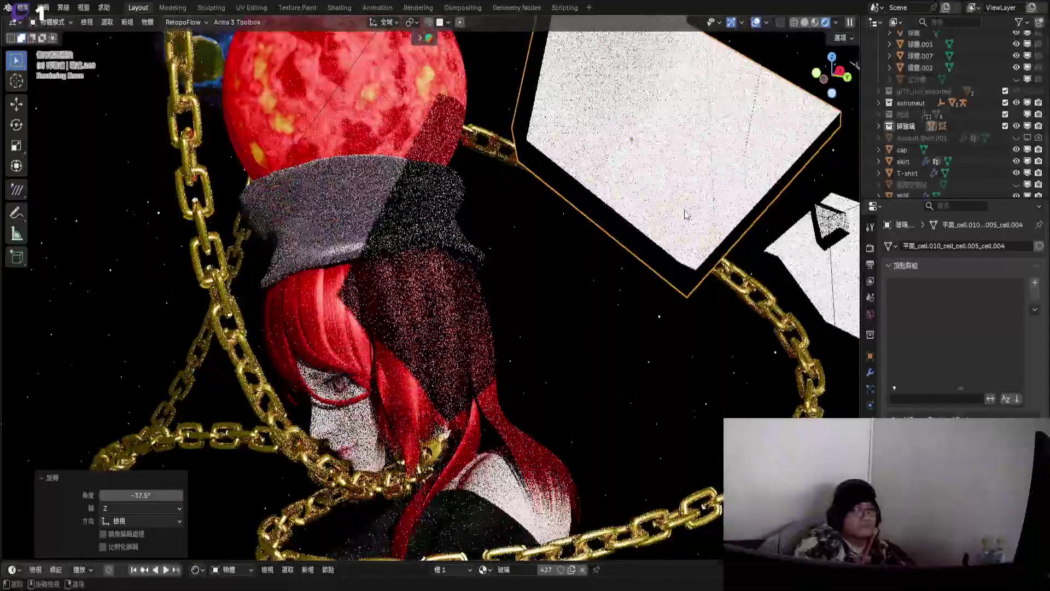
key("s")
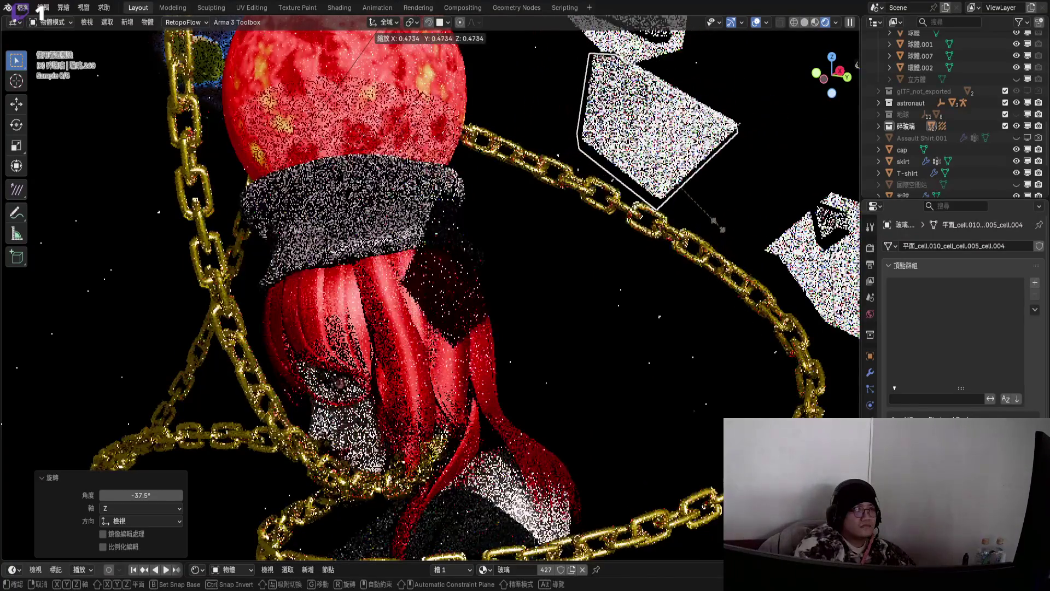
middle_click_drag(722, 227, 458, 316)
key("Escape")
scroll(342, 320, "up", 3)
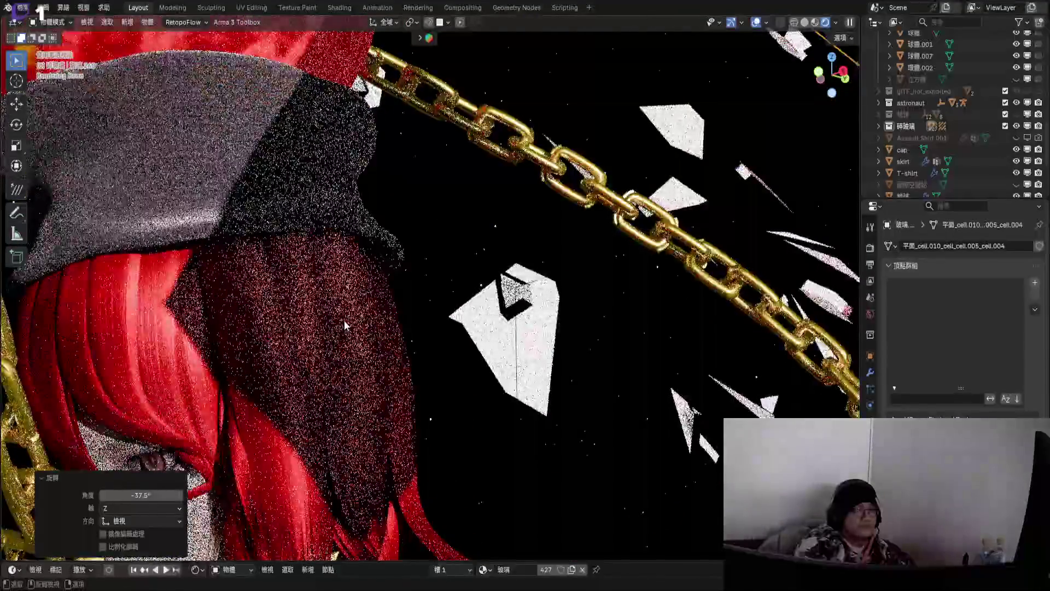
scroll(350, 316, "down", 6)
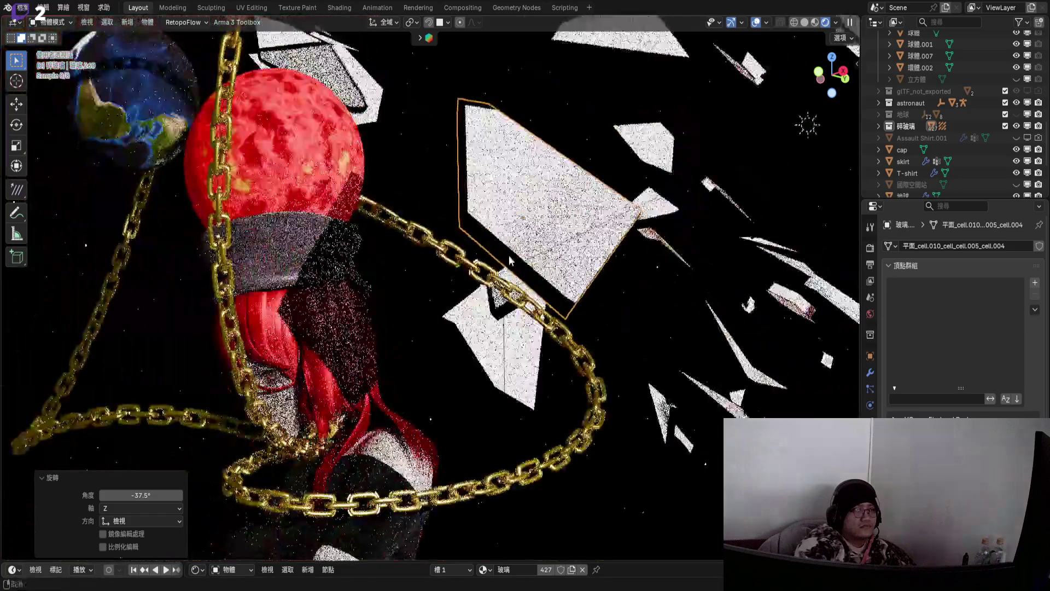
- Rotate another shard 37° around Z and return the viewport to Material Preview
key("r")
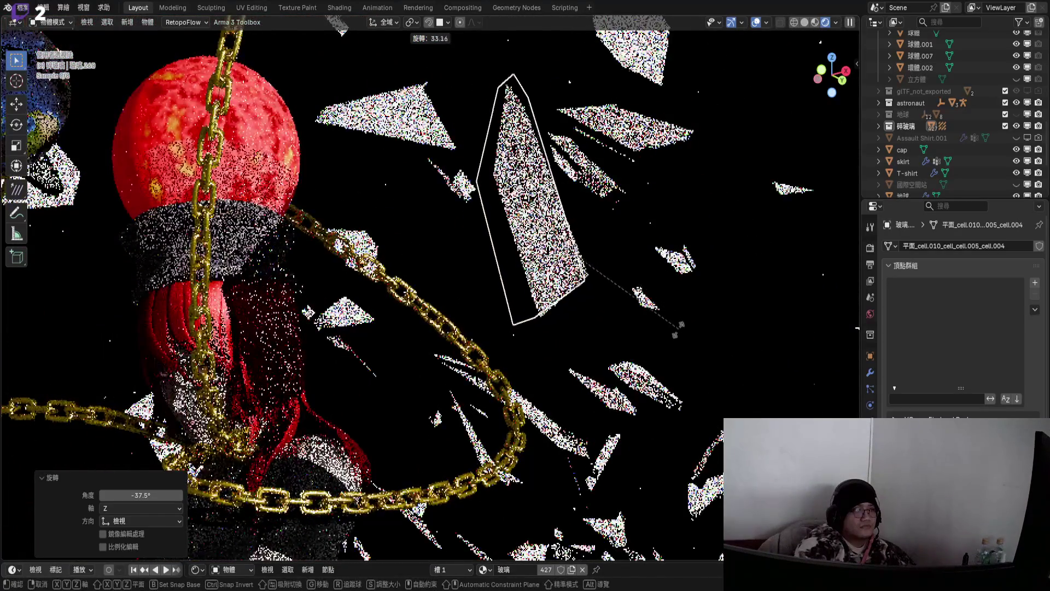
left_click(489, 205)
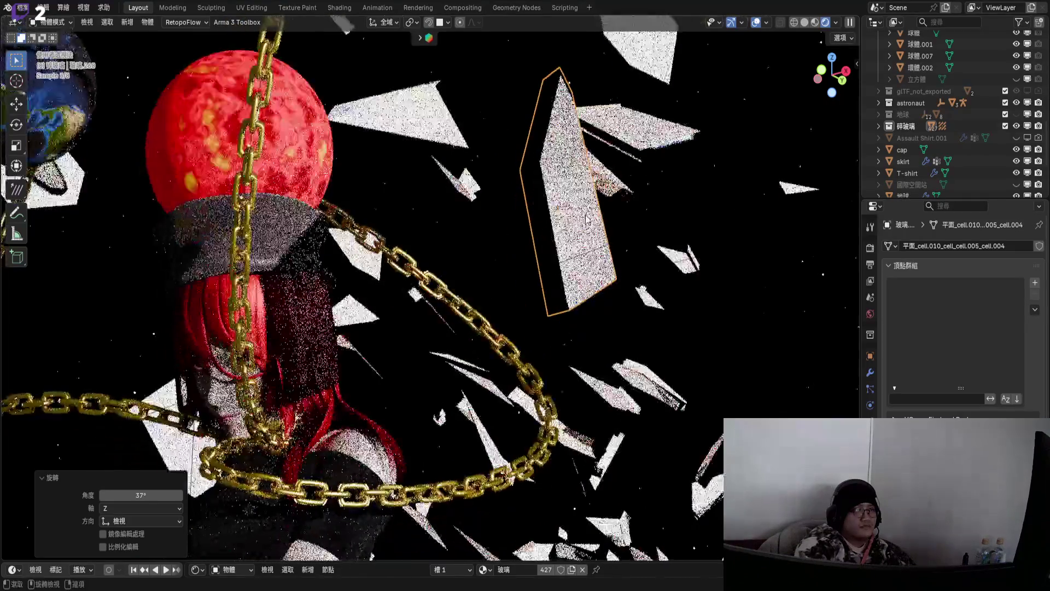
scroll(793, 186, "down", 2)
left_click(815, 22)
mouse_move(683, 230)
middle_mouse_down()
mouse_move(596, 272)
mouse_move(399, 278)
mouse_move(619, 230)
middle_mouse_up()
scroll(619, 231, "down", 8)
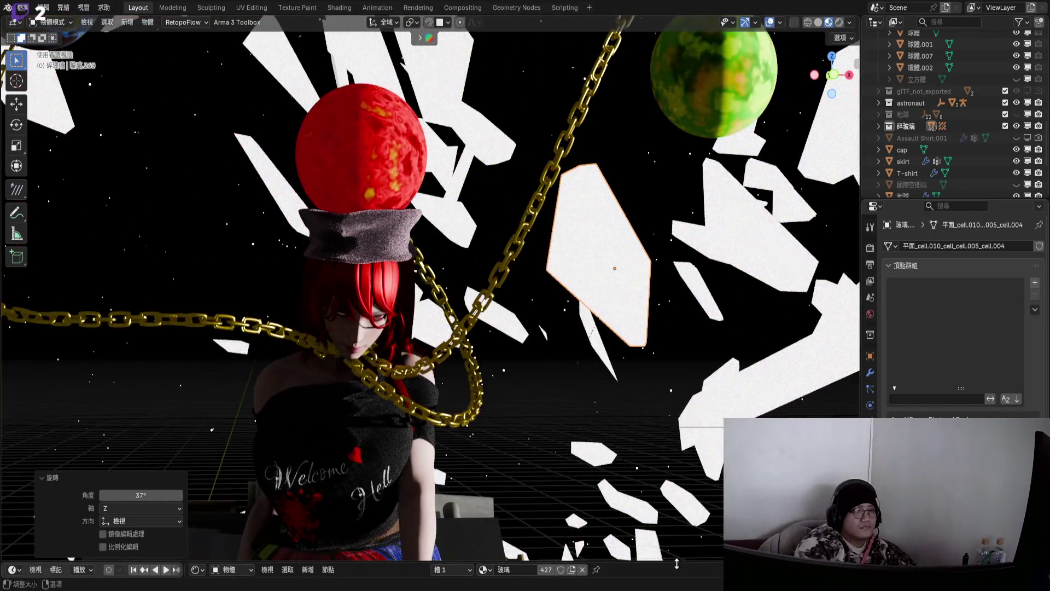
left_click_drag(676, 563, 676, 445)
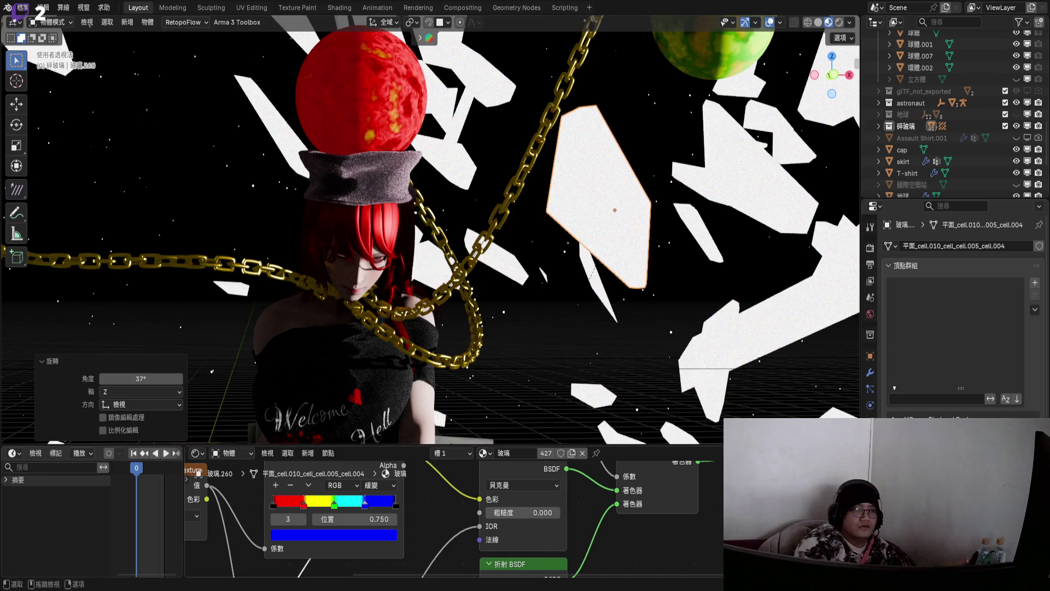
- Frame the whole glass material node tree in the Shader Editor
key("Home")
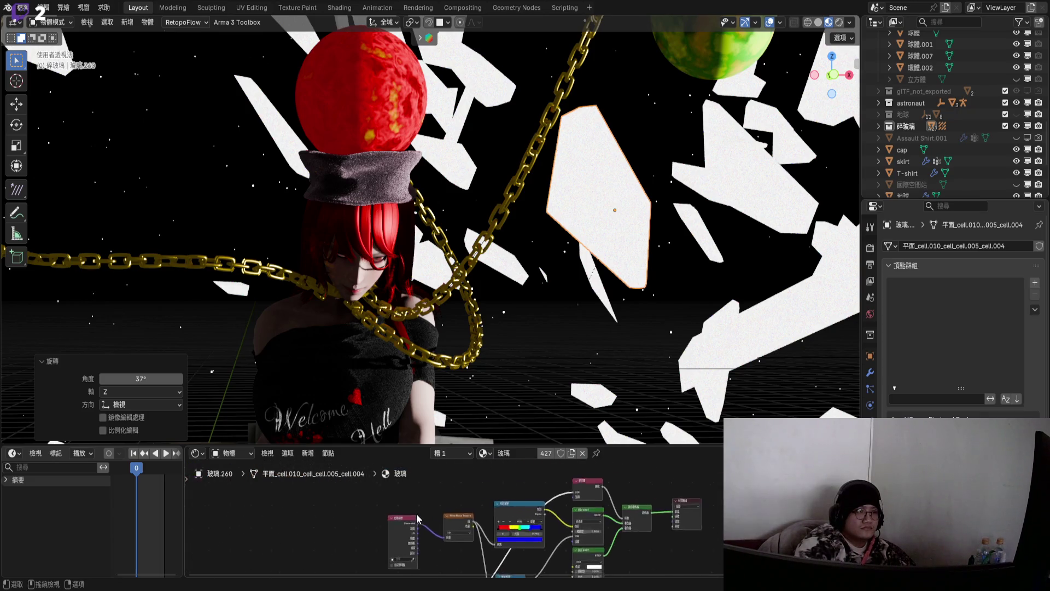
- Move the three nodes at the start of the glass tree to the left
left_click_drag(320, 488, 505, 522)
key("g")
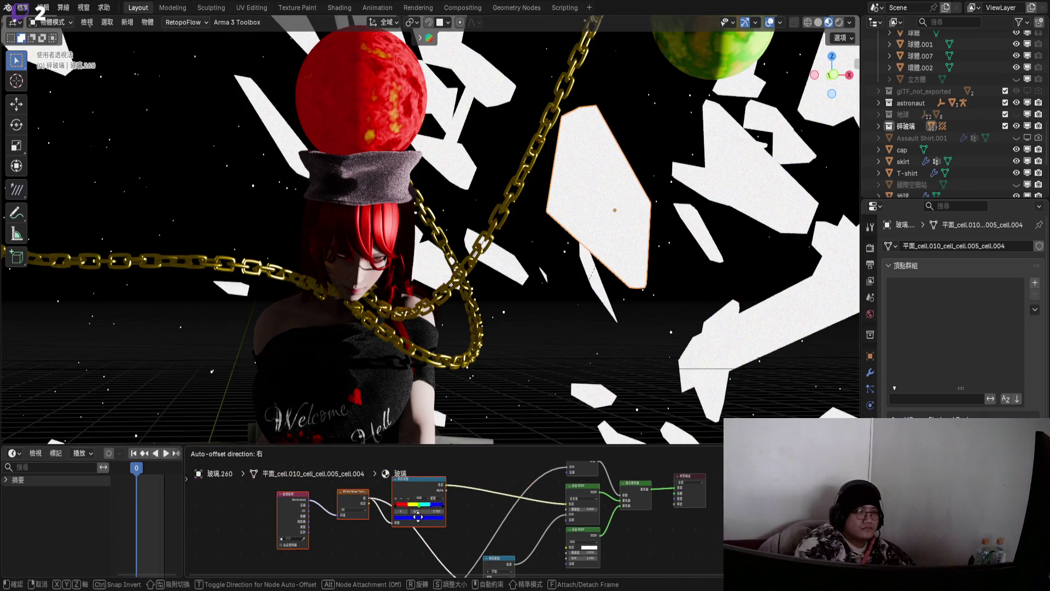
left_click(458, 515)
scroll(451, 502, "up", 5)
- Search for 'mix' (混和) and drop a colour Mix node onto the colour ramp link
key("shift+a")
key("Escape")
key("shift+a")
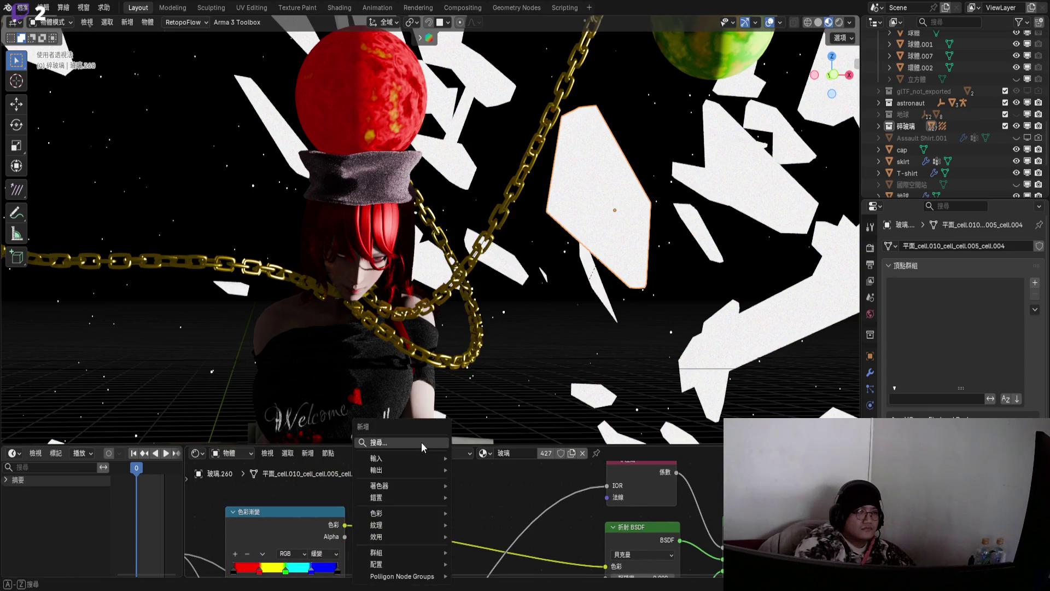
left_click(421, 442)
type("混和")
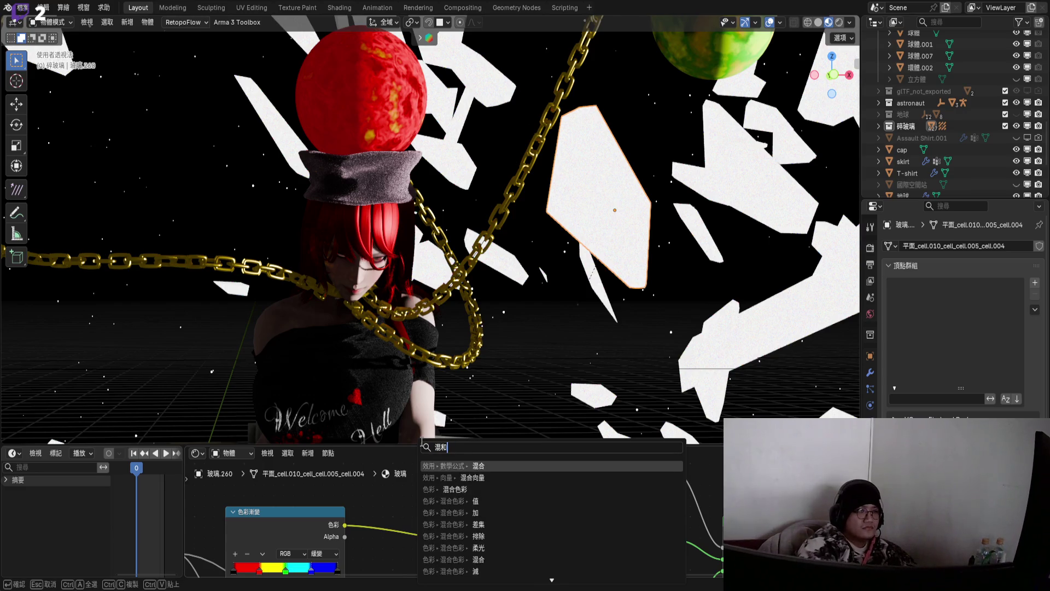
key("Return")
key("Escape")
key("shift+a")
left_click(399, 442)
type("混合")
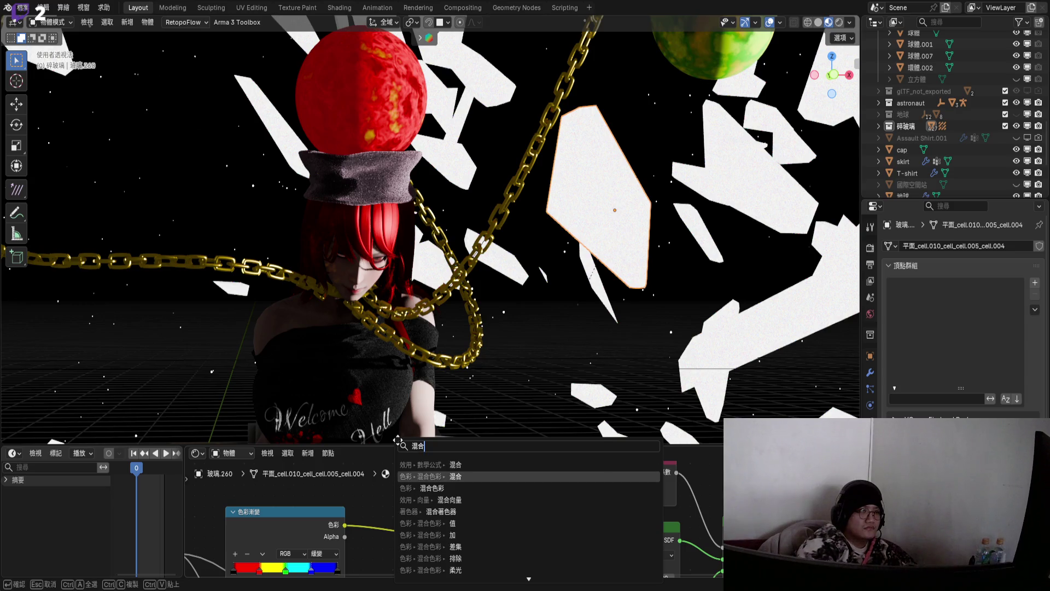
key("Return")
left_click(388, 445)
- Set the Mix factor to 1.000 and its B colour to purple (#9051BC)
scroll(448, 533, "up", 2)
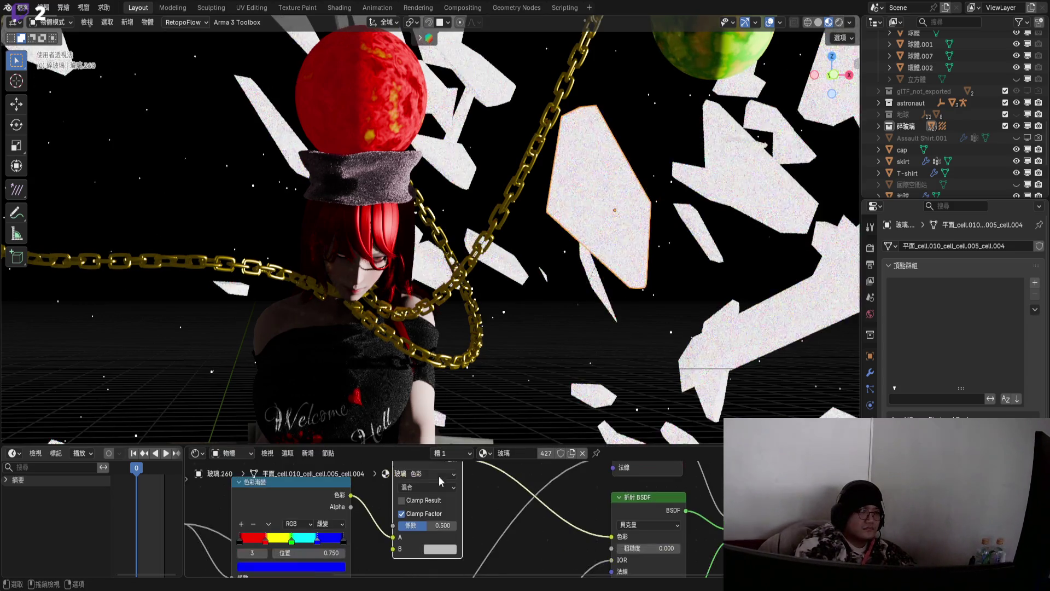
scroll(448, 533, "up", 2)
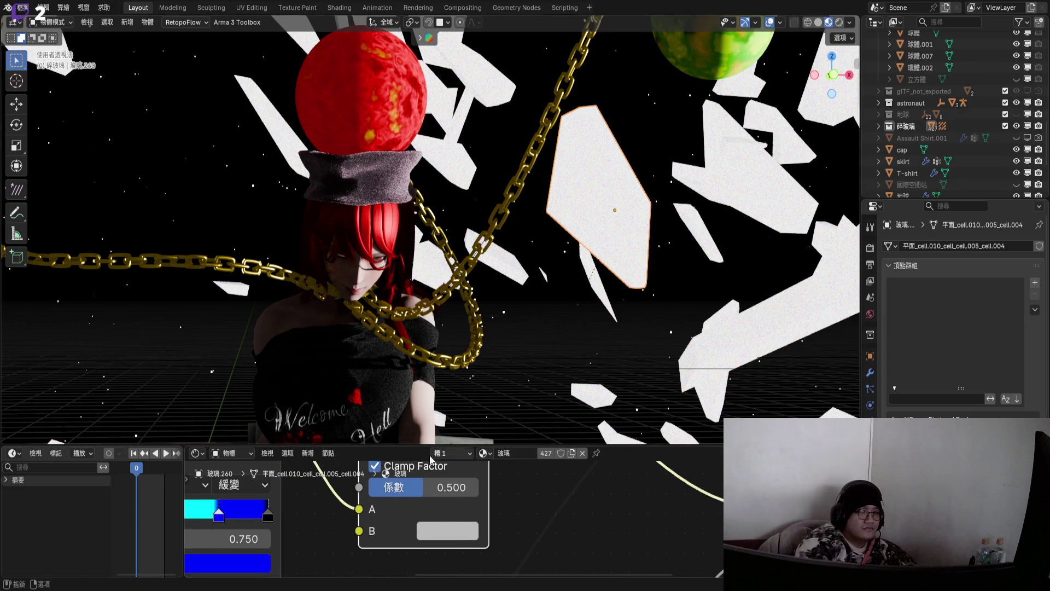
left_click_drag(420, 495, 471, 493)
scroll(563, 220, "up", 3)
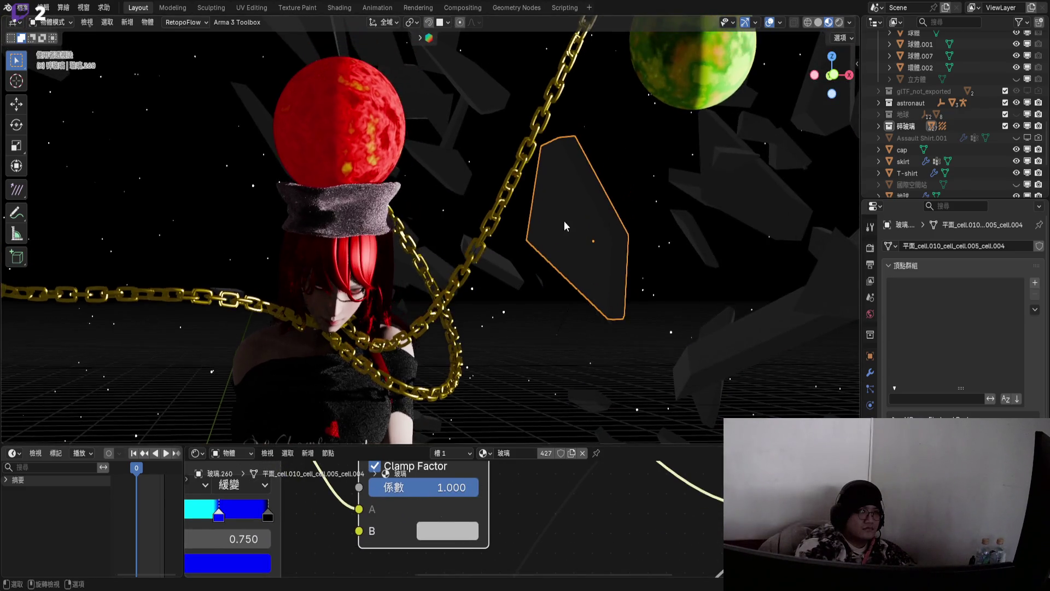
scroll(580, 241, "down", 3)
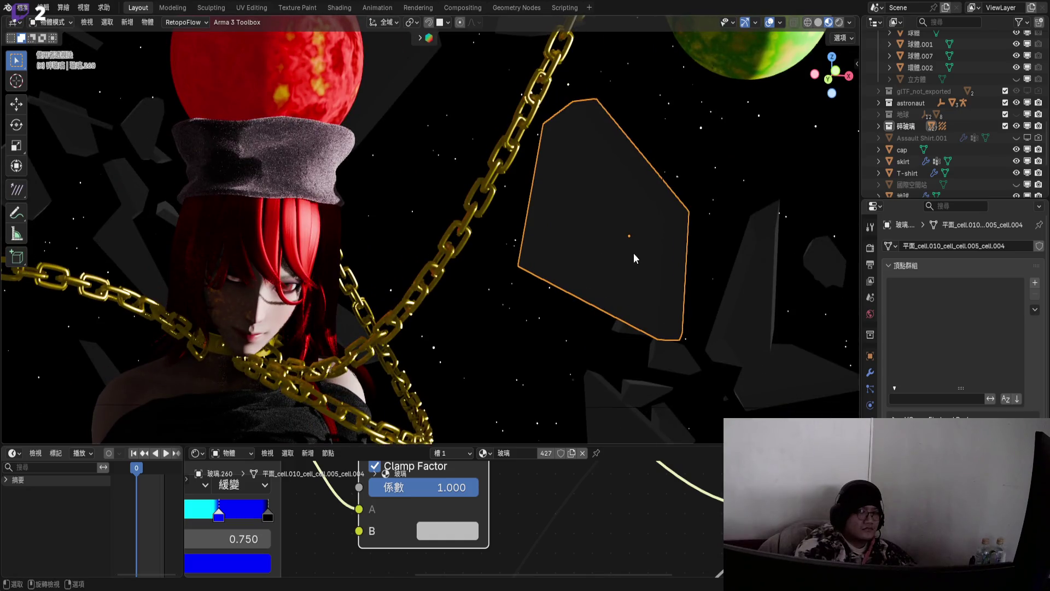
scroll(633, 257, "down", 2)
scroll(632, 267, "up", 3)
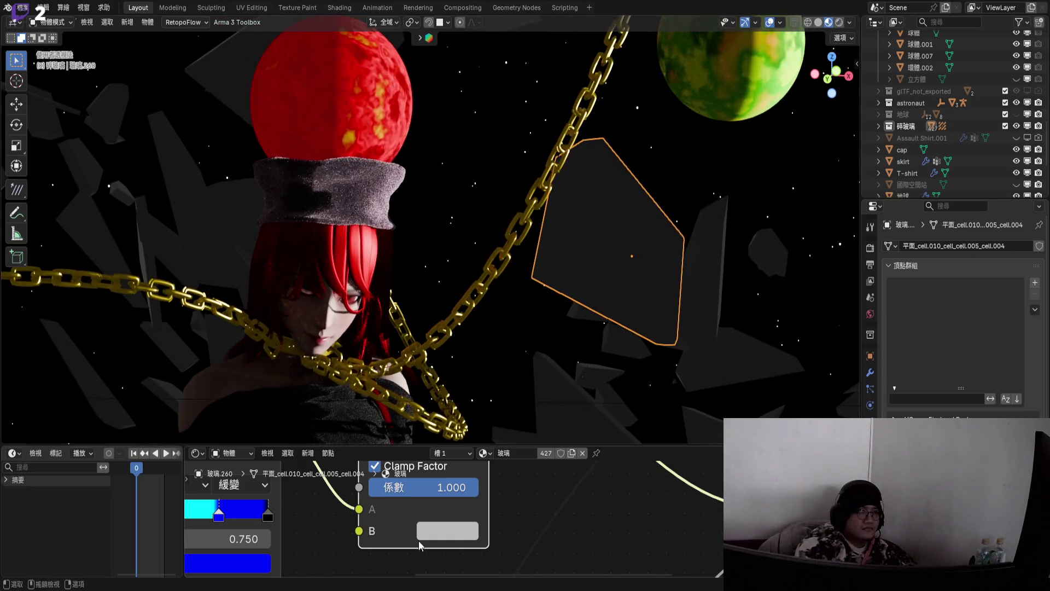
left_click(474, 525)
left_click_drag(511, 265, 539, 267)
scroll(570, 513, "down", 5)
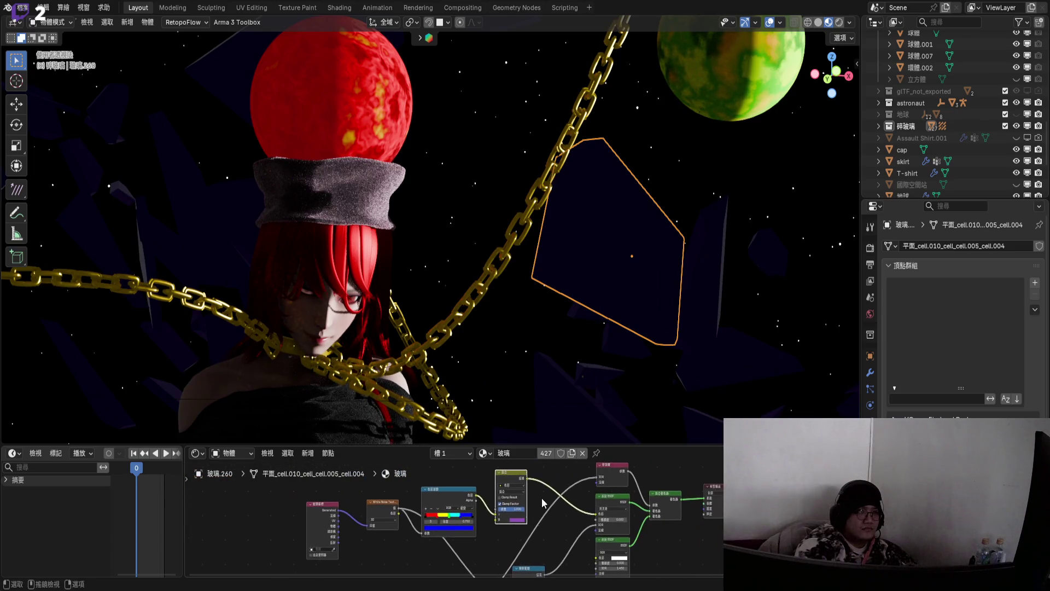
- Lighten the Mix node's B colour to a pale, near-white lilac
scroll(512, 492, "up", 5)
left_click(511, 523)
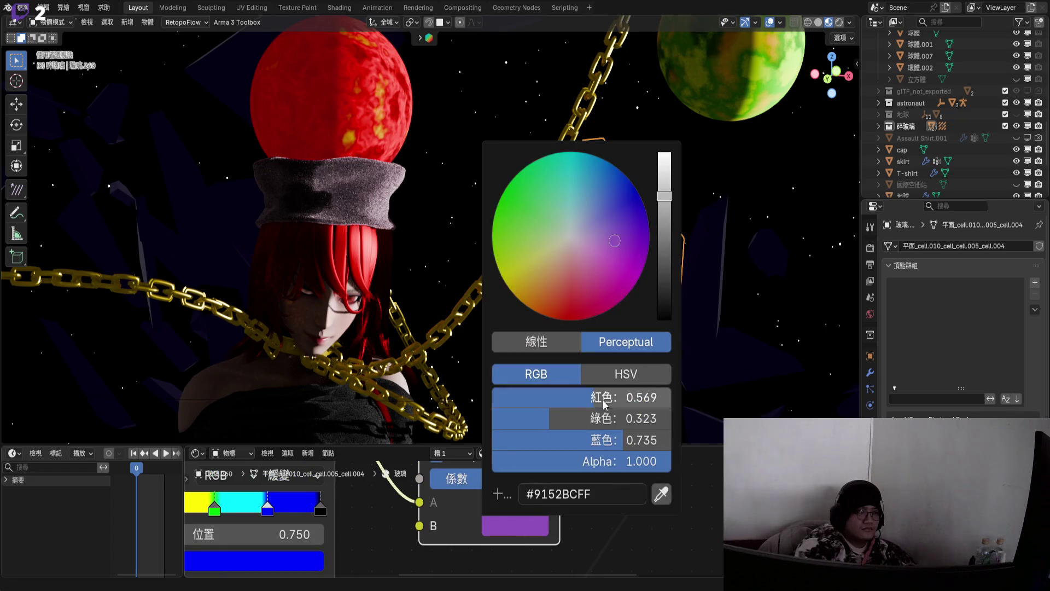
mouse_move(598, 267)
left_mouse_down()
mouse_move(605, 241)
mouse_move(577, 236)
mouse_move(586, 234)
mouse_move(555, 248)
mouse_move(561, 234)
left_mouse_up()
scroll(605, 240, "up", 5, "ctrl")
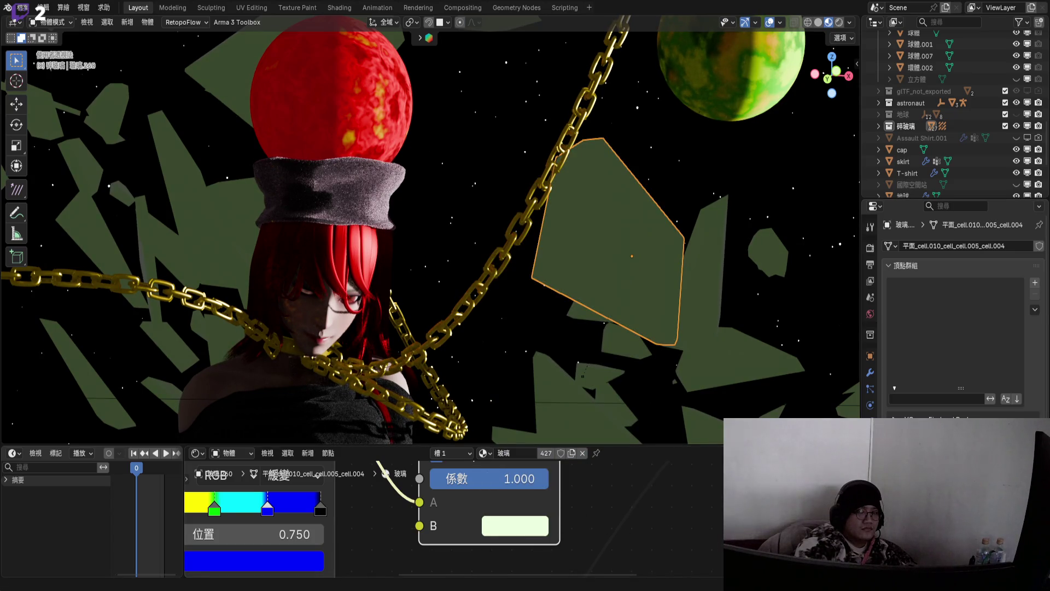
- Switch the Mix node's blend mode to Multiply (相乘)
middle_click_drag(515, 404, 500, 483)
left_click(499, 483)
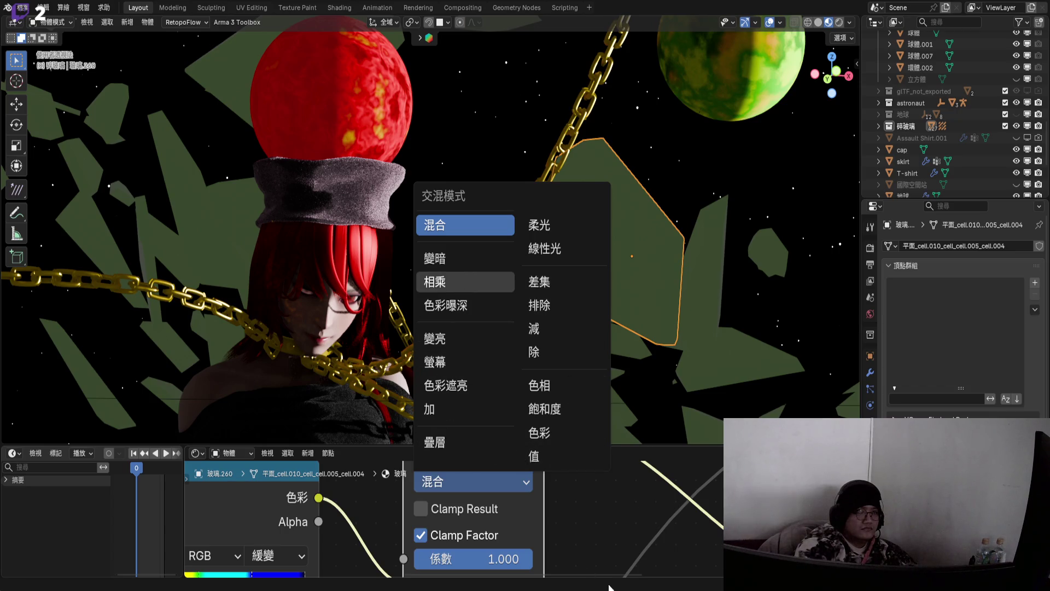
left_click(465, 282)
scroll(608, 255, "up", 3)
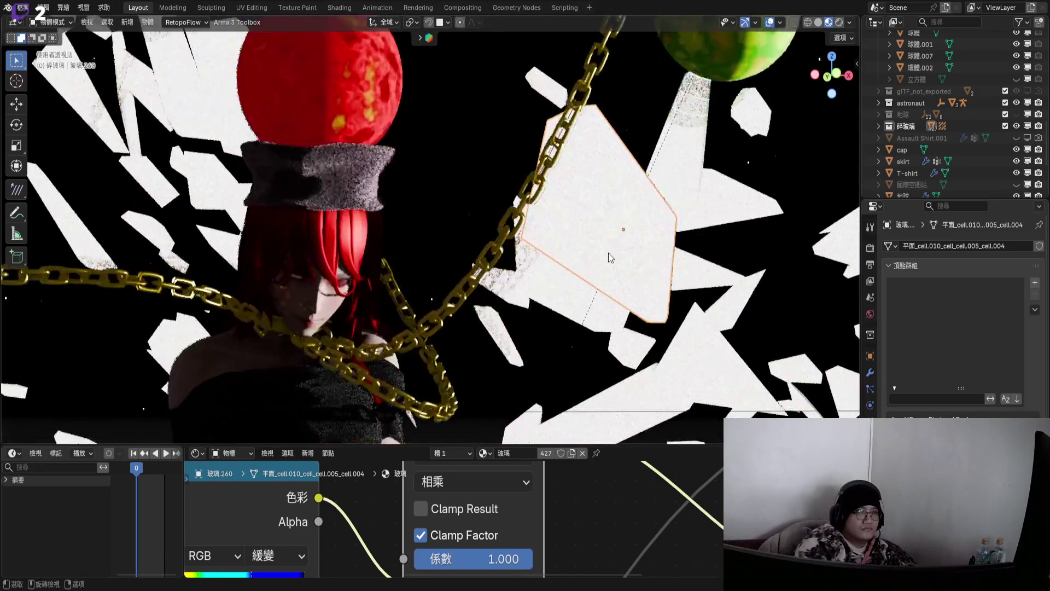
middle_click_drag(609, 252, 628, 240)
mouse_move(558, 226)
middle_mouse_down()
mouse_move(297, 273)
mouse_move(343, 248)
mouse_move(416, 306)
middle_mouse_up()
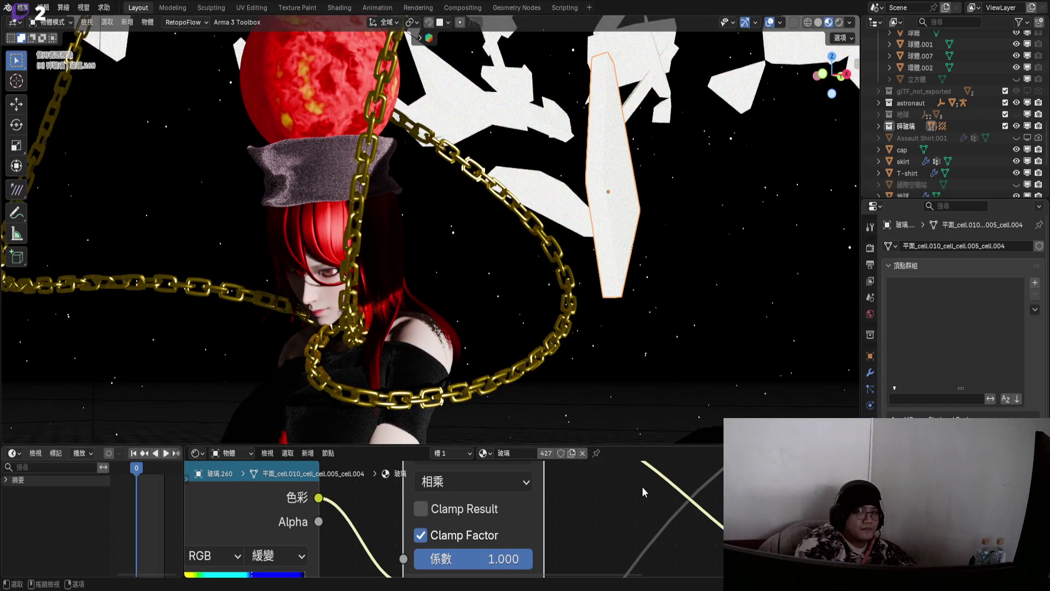
scroll(561, 521, "down", 3)
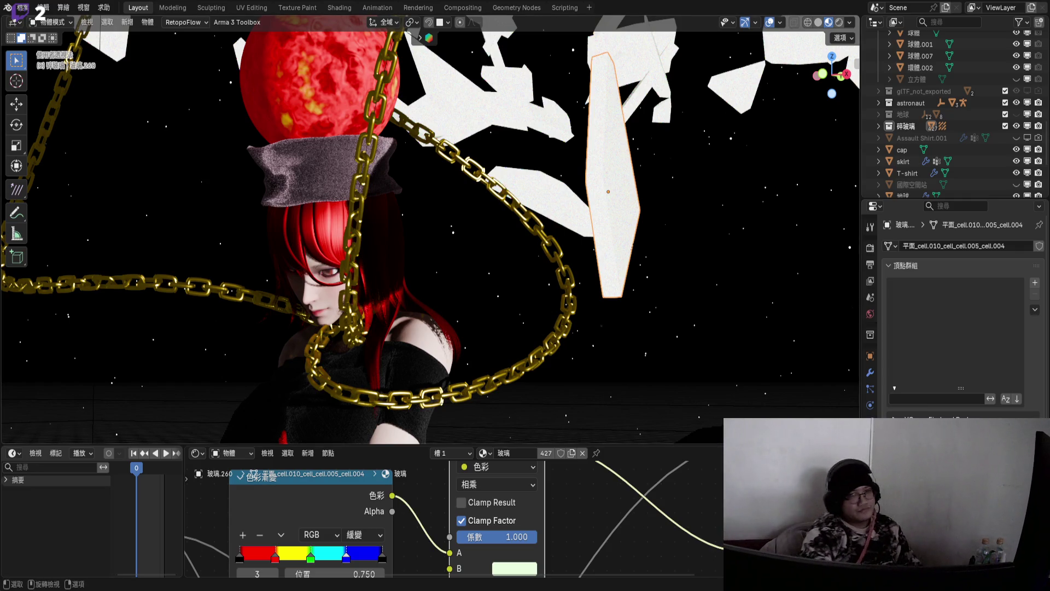
- Enlarge the node editor and pan to bring more glass nodes into view
left_click_drag(628, 445, 628, 318)
middle_click_drag(527, 481, 461, 482)
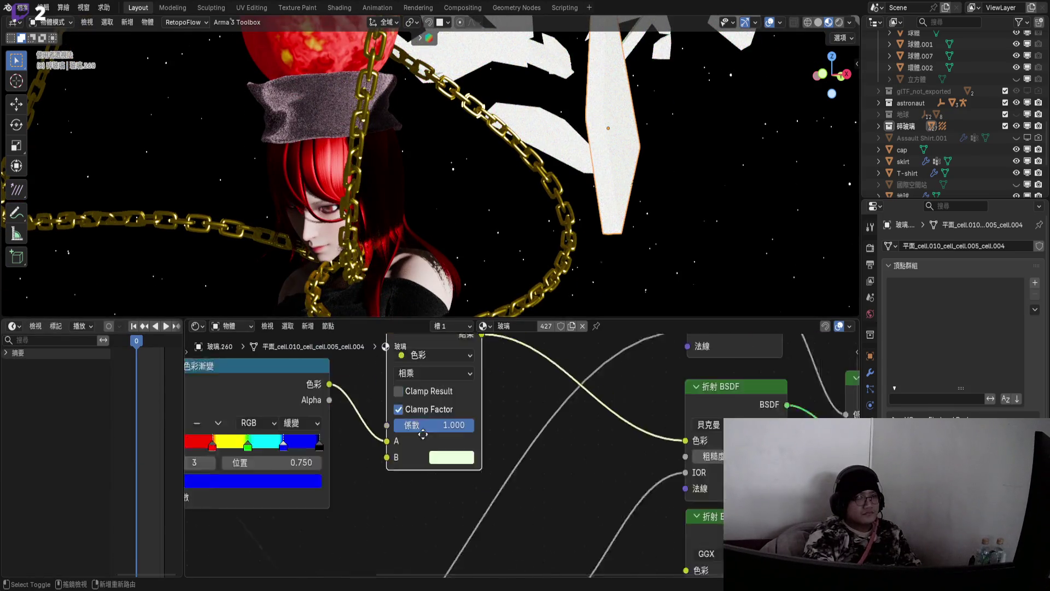
scroll(461, 481, "down", 3)
middle_click_drag(579, 481, 461, 481)
scroll(461, 479, "up", 5)
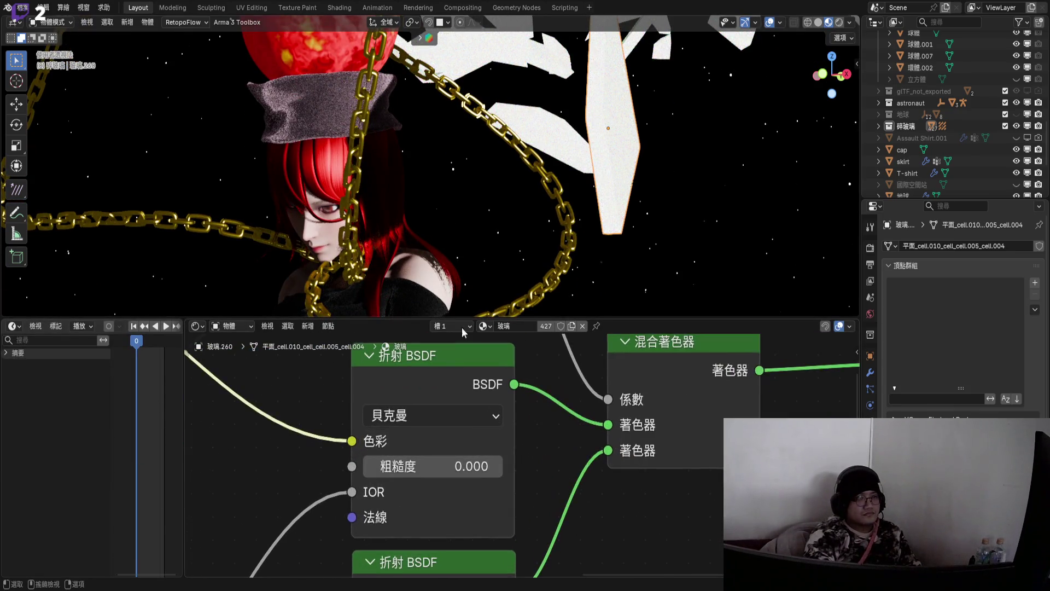
- Orbit close to the character and switch the viewport to Rendered shading
key("KP_0")
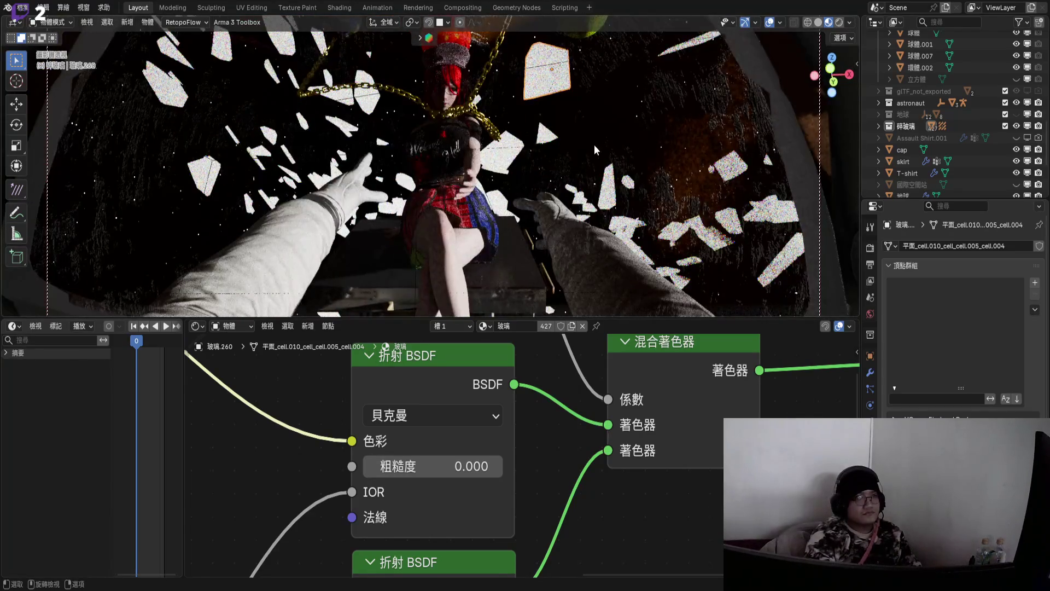
middle_click_drag(405, 138, 317, 188)
scroll(318, 189, "up", 4)
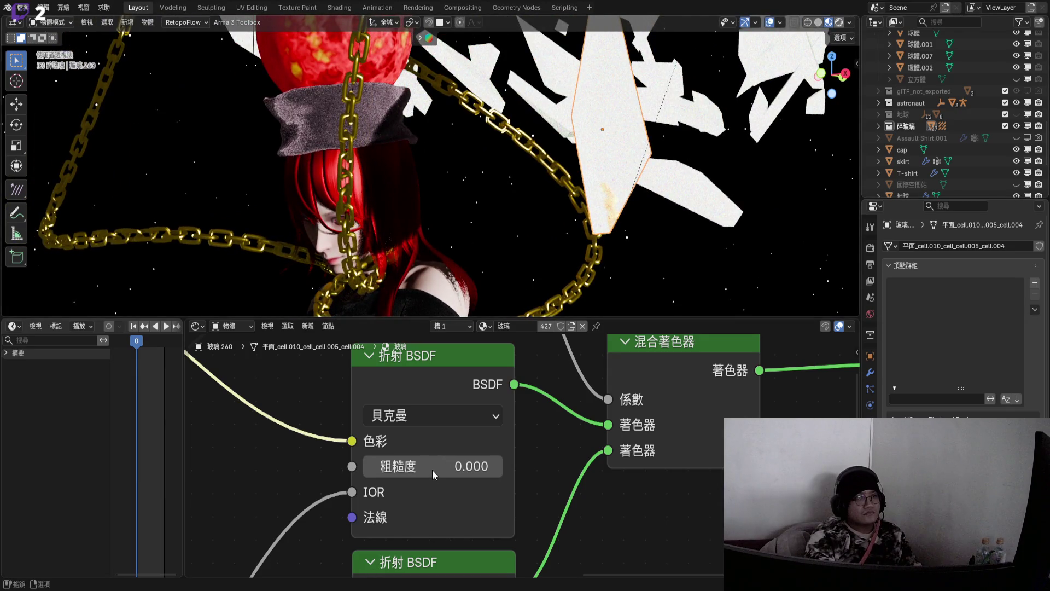
key("z")
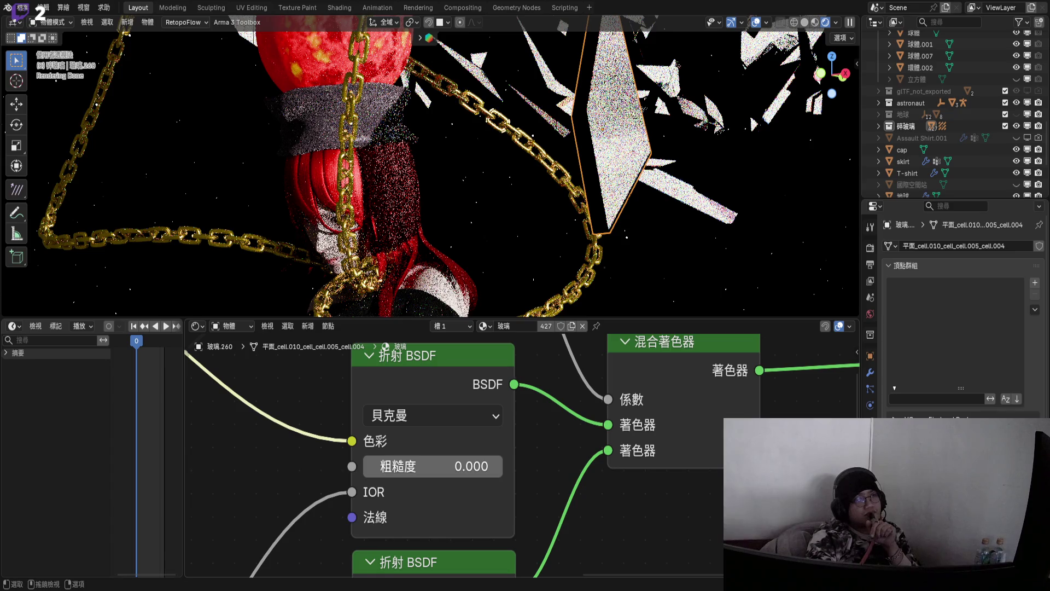
middle_click_drag(415, 258, 388, 265)
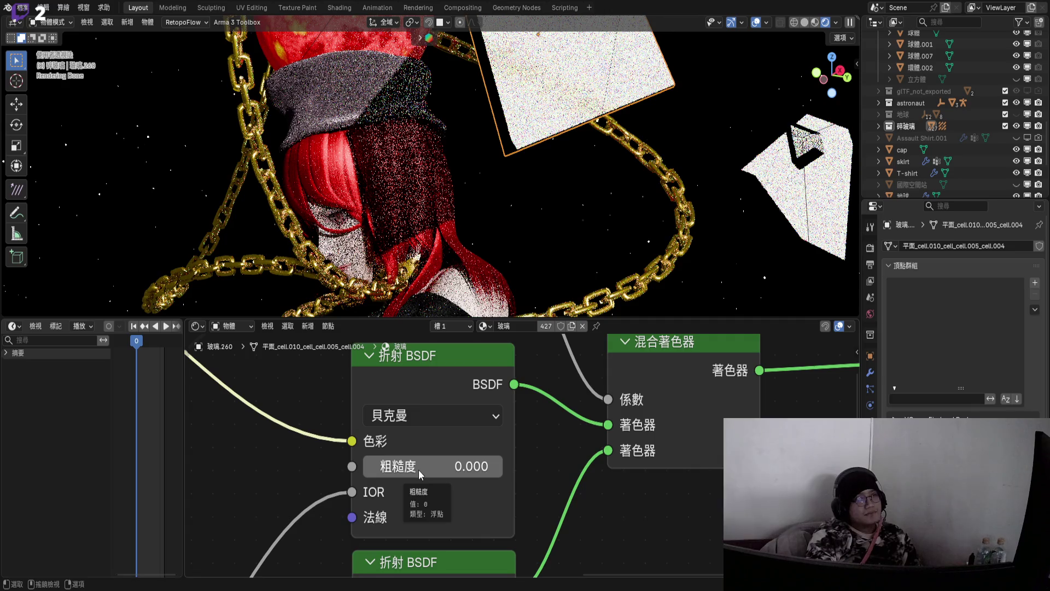
- Test a higher refraction roughness and a violet refraction tint, reverting both
left_click_drag(419, 469, 556, 469)
key("Escape")
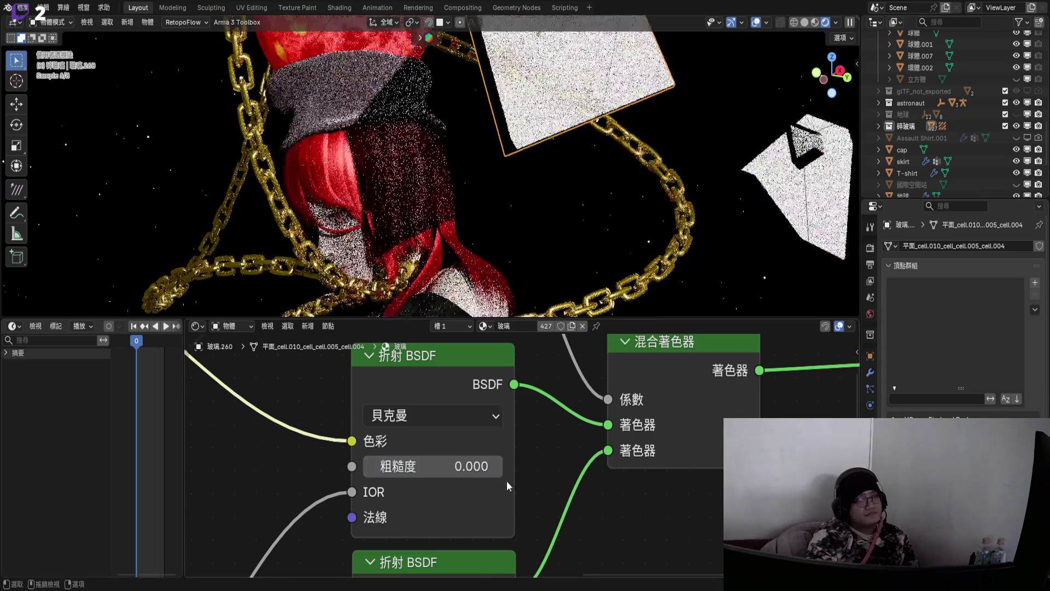
scroll(506, 481, "down", 3)
scroll(473, 499, "up", 4)
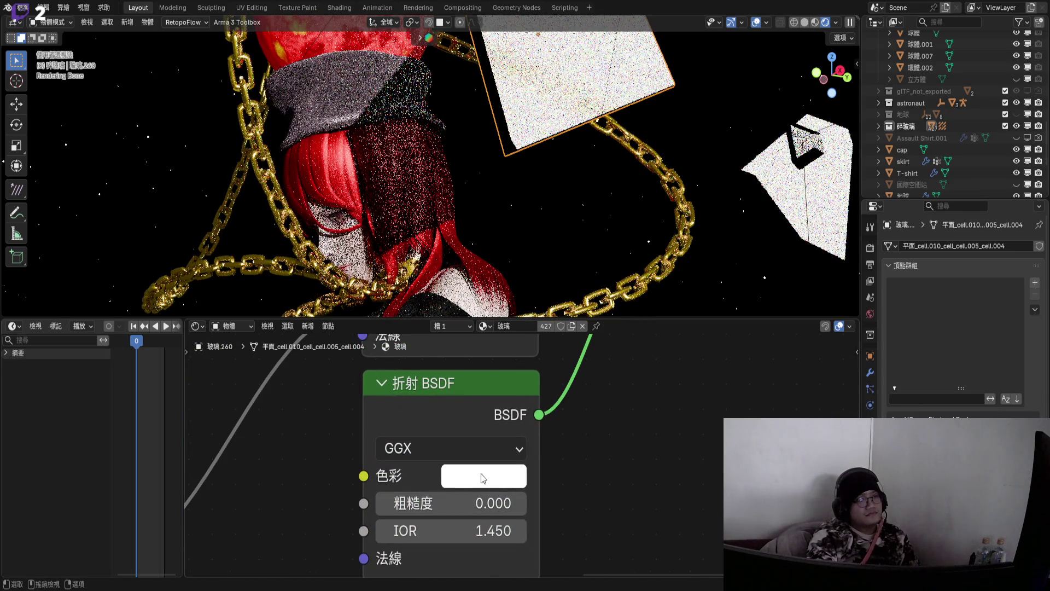
left_click(481, 474)
mouse_move(569, 132)
left_mouse_down()
mouse_move(615, 134)
mouse_move(615, 146)
left_mouse_up()
key("Escape")
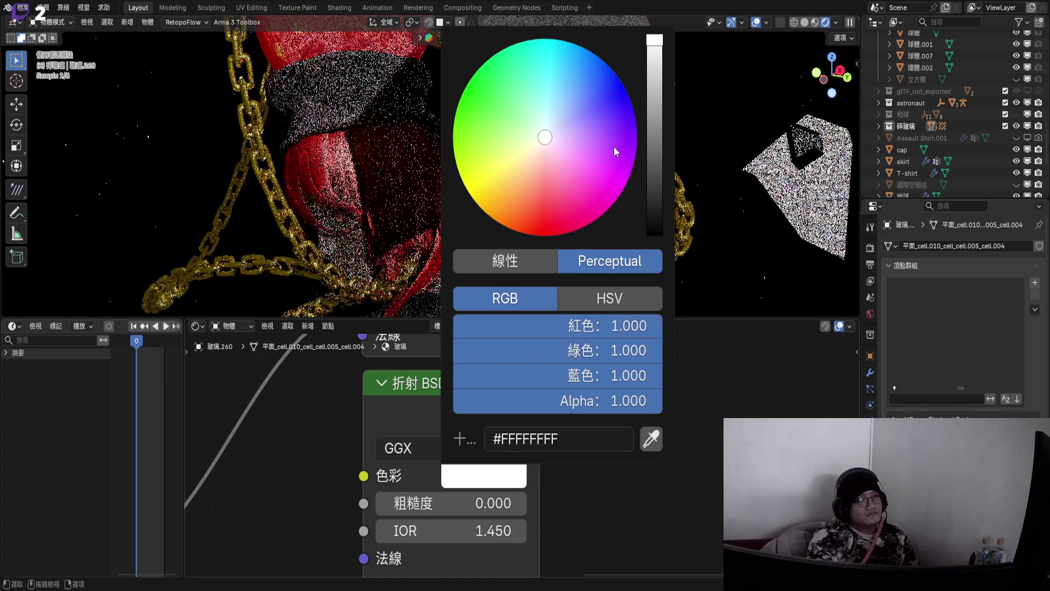
scroll(550, 430, "down", 2)
- Frame all the glass shader nodes, including Fresnel, refraction and mix nodes
mouse_move(550, 430)
middle_mouse_down()
mouse_move(507, 432)
mouse_move(504, 471)
middle_mouse_up()
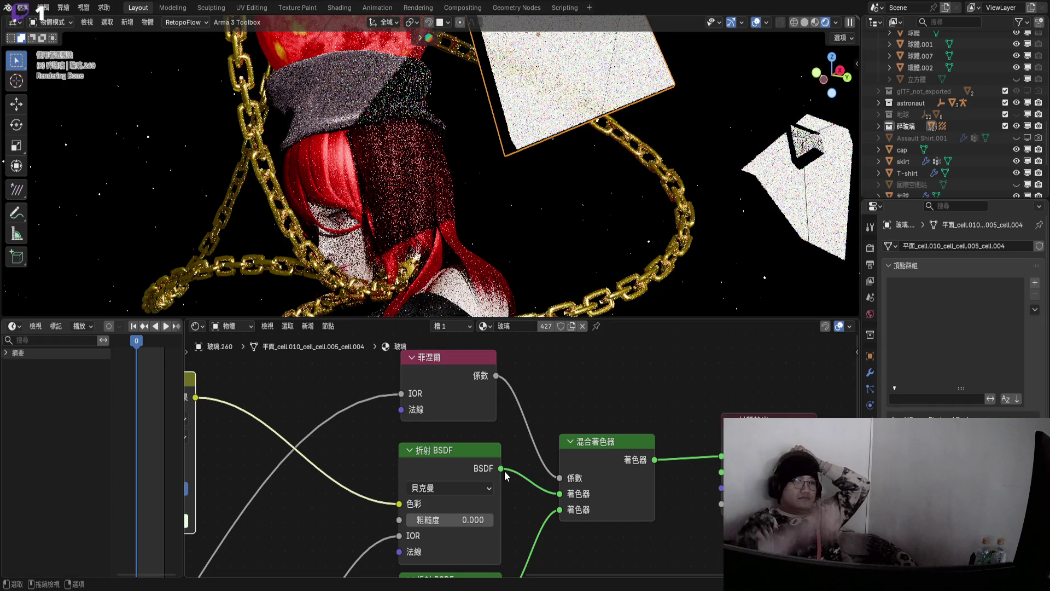
key("Home")
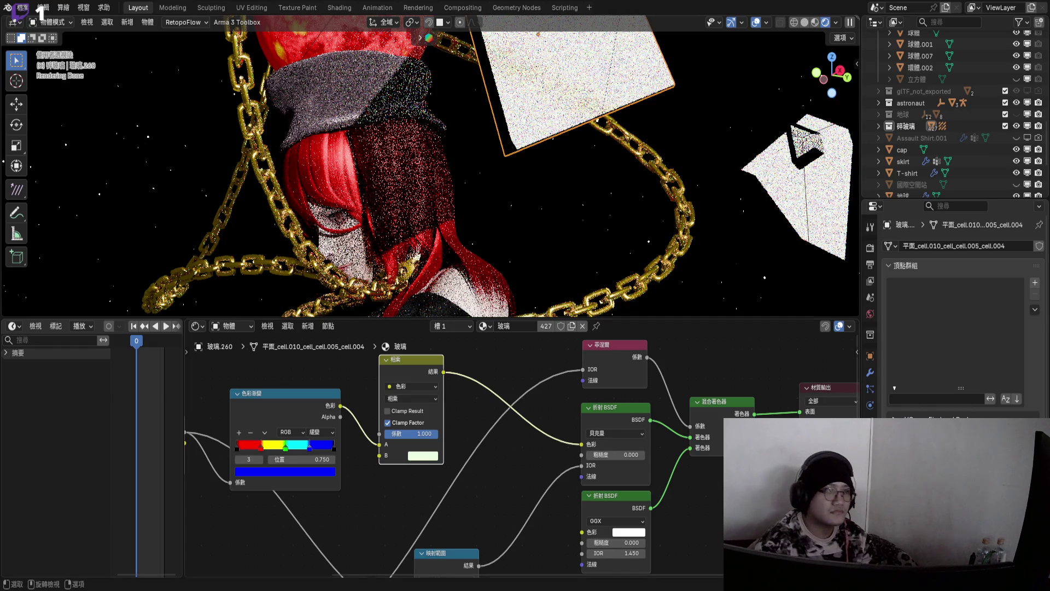
left_click_drag(595, 318, 595, 217)
- Move the Color Ramp node above White Noise and pull a link from its Value output
mouse_move(595, 303)
middle_mouse_down()
mouse_move(637, 392)
mouse_move(546, 392)
middle_mouse_up()
left_click_drag(546, 393, 546, 293)
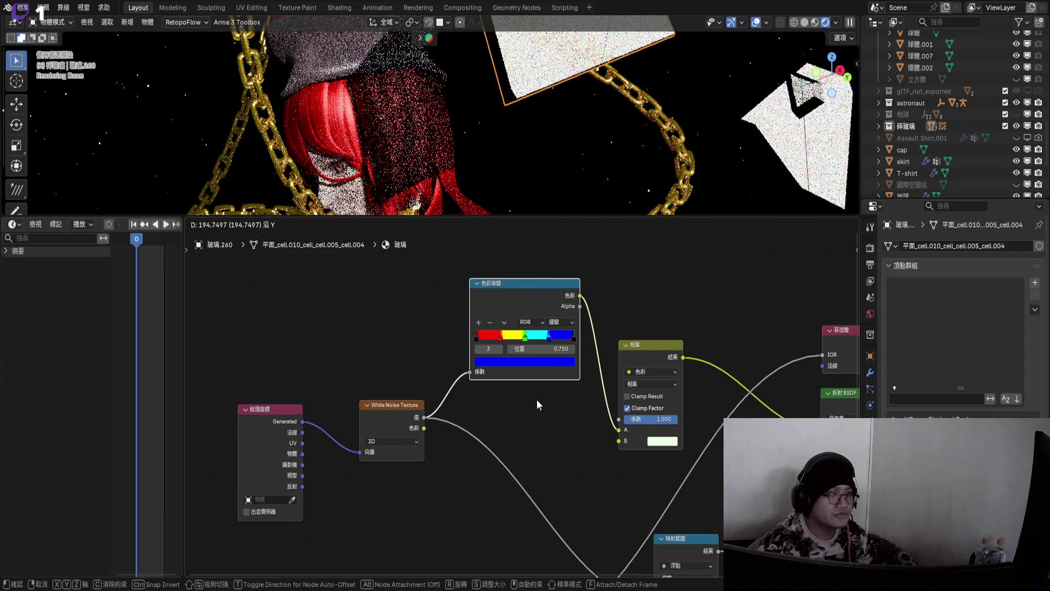
middle_click_drag(542, 405, 510, 392)
scroll(510, 408, "down", 1)
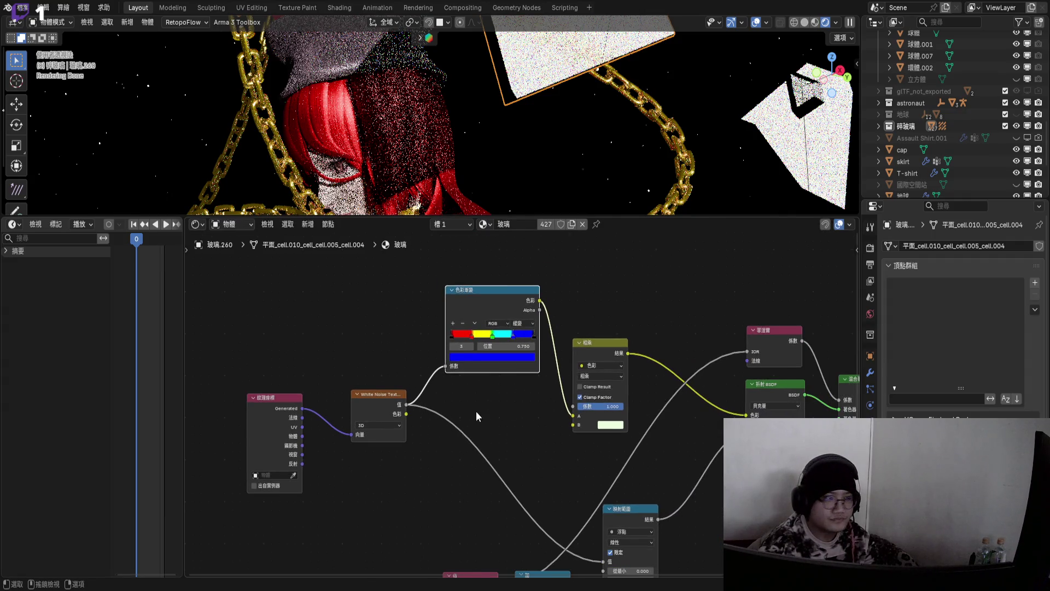
left_click(378, 394)
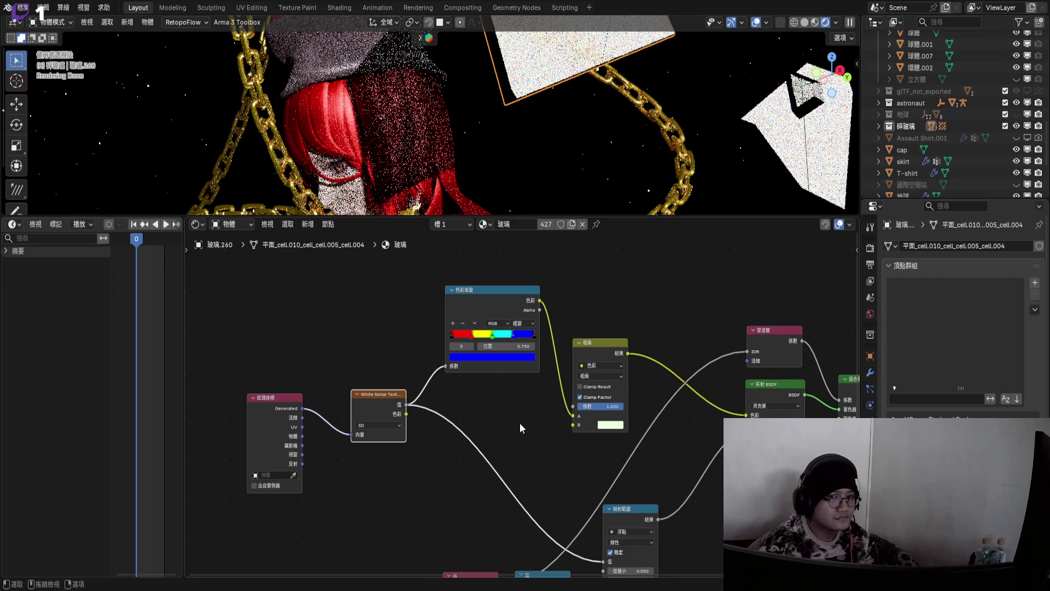
mouse_move(406, 404)
left_mouse_down()
mouse_move(475, 408)
mouse_move(476, 398)
left_mouse_up()
key("Escape")
- Search 'RGB' and drop an RGB Curves node onto the White Noise output link
key("shift+a")
type("RGB")
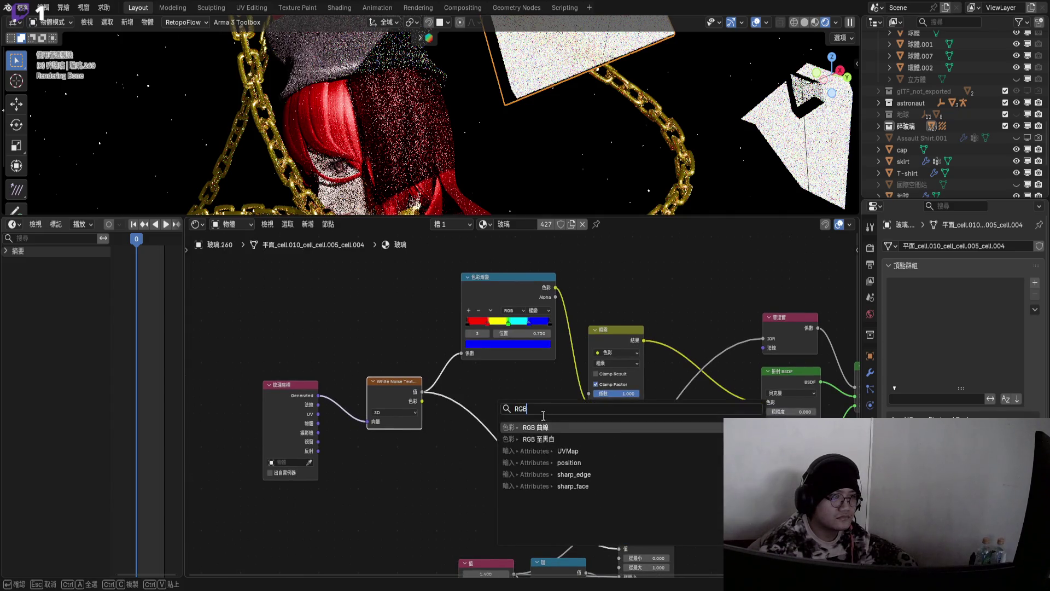
key("Return")
left_click(462, 400)
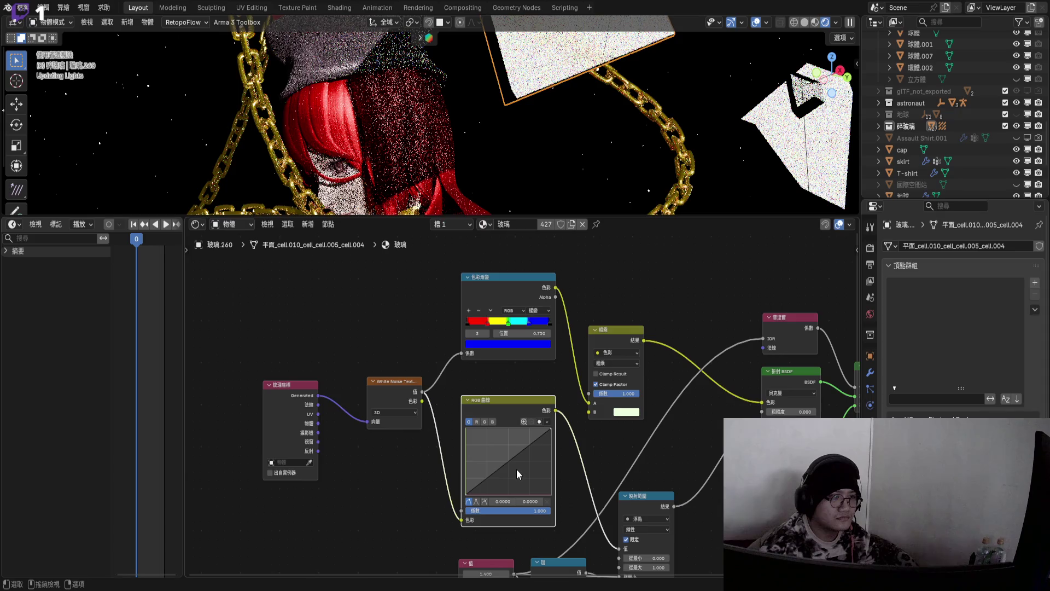
scroll(515, 465, "up", 3)
scroll(513, 442, "up", 2)
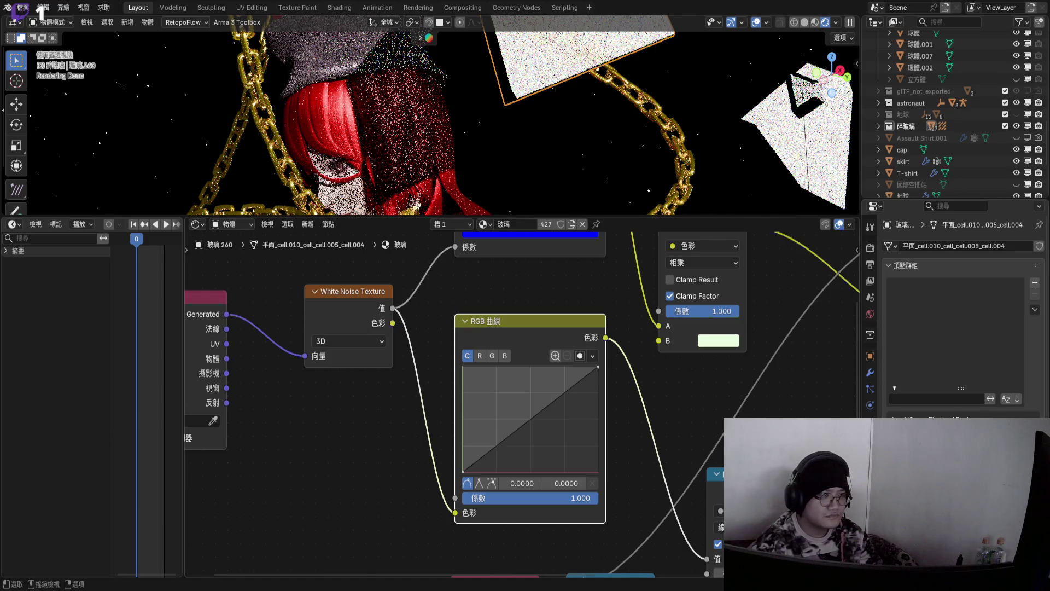
scroll(464, 426, "up", 2)
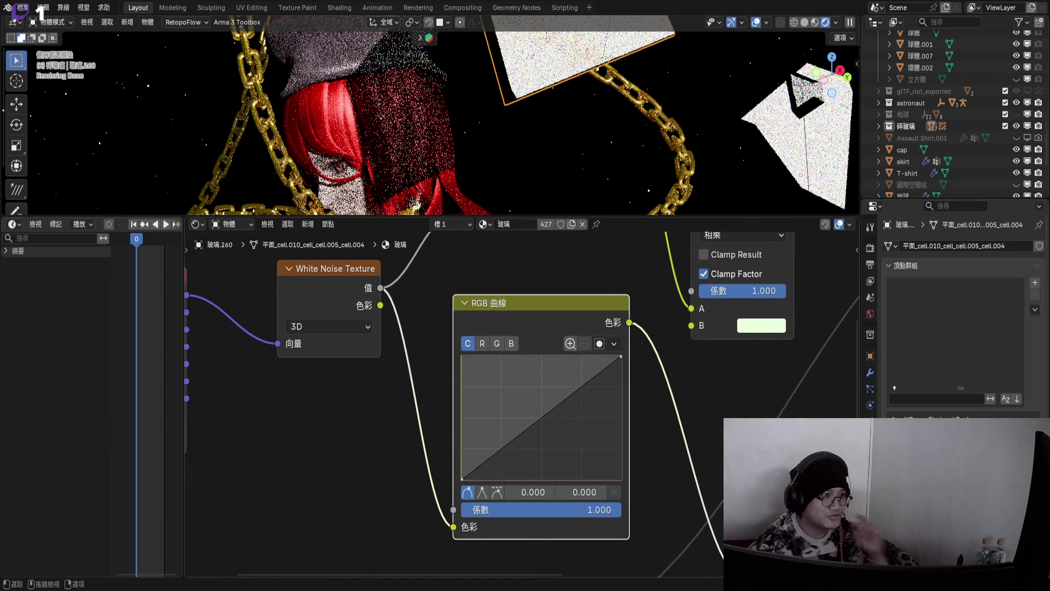
- Reshape the RGB curve: left end at full brightness, right end down, midpoint bowed down
left_click_drag(462, 480, 462, 356)
left_click_drag(621, 356, 621, 480)
left_click_drag(499, 386, 501, 437)
scroll(547, 411, "down", 4)
- Move the Texture Coordinate and White Noise nodes further left
mouse_move(305, 337)
left_mouse_down()
mouse_move(468, 414)
mouse_move(479, 429)
mouse_move(309, 414)
left_mouse_up()
key("g")
left_click(307, 435)
scroll(484, 428, "up", 4)
scroll(520, 423, "up", 1)
- Fine-tune the curve's added midpoint for a steeper falloff
mouse_move(520, 423)
left_mouse_down()
mouse_move(442, 423)
mouse_move(515, 453)
mouse_move(578, 453)
left_mouse_up()
scroll(515, 450, "down", 3, "ctrl")
middle_click_drag(647, 417, 553, 411)
scroll(553, 411, "down", 2)
- Shrink the node editor so the 3D viewport fills most of the screen
left_click_drag(693, 218, 693, 496)
middle_click_drag(438, 306, 428, 317)
scroll(428, 317, "up", 3)
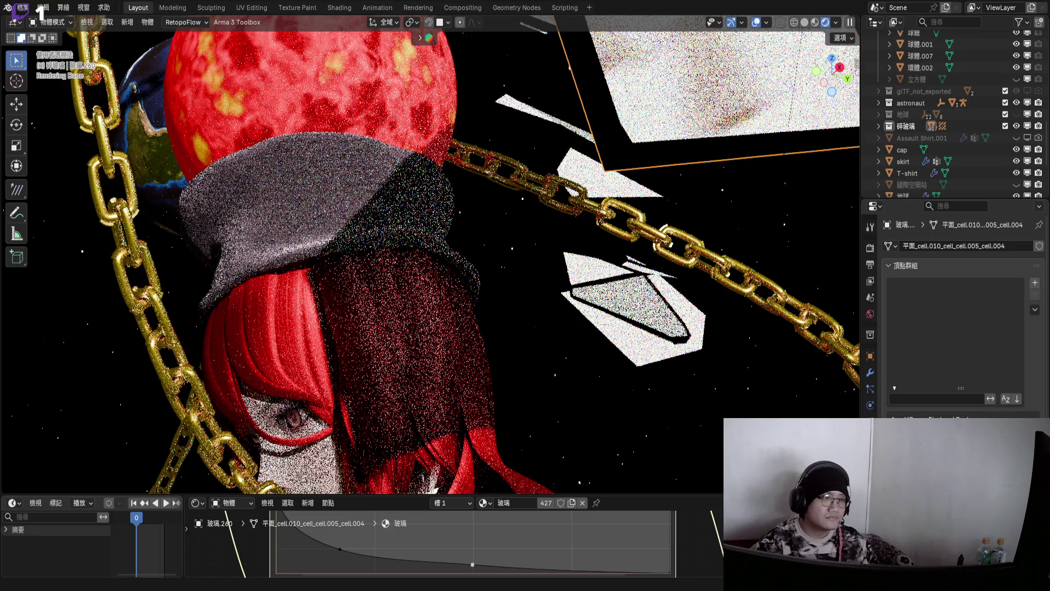
- Return to Material Preview, select the Sun lamp and open its colour picker
left_click(815, 23)
scroll(913, 120, "down", 5)
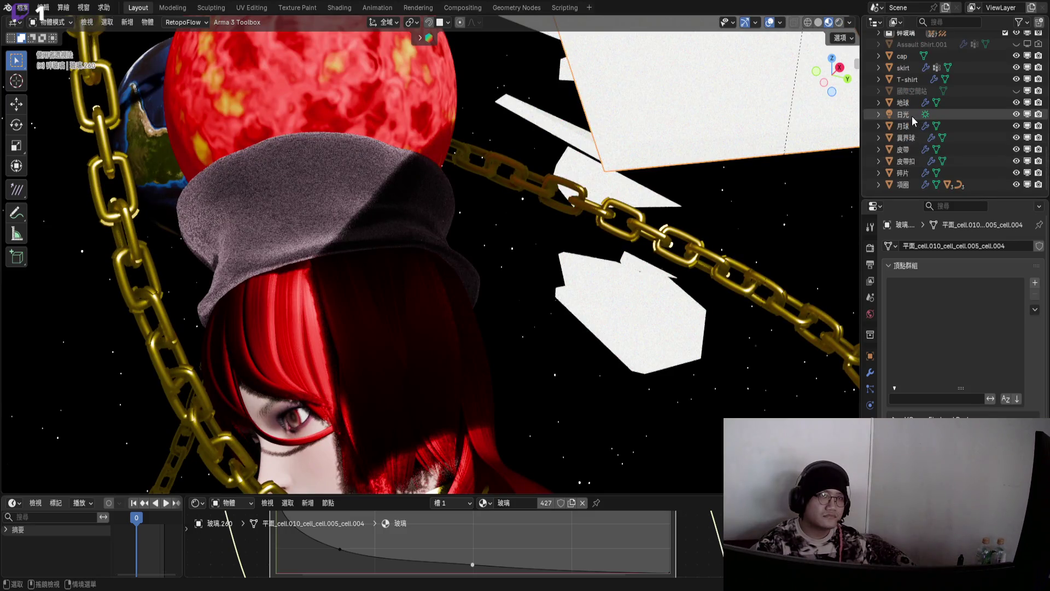
left_click(634, 327)
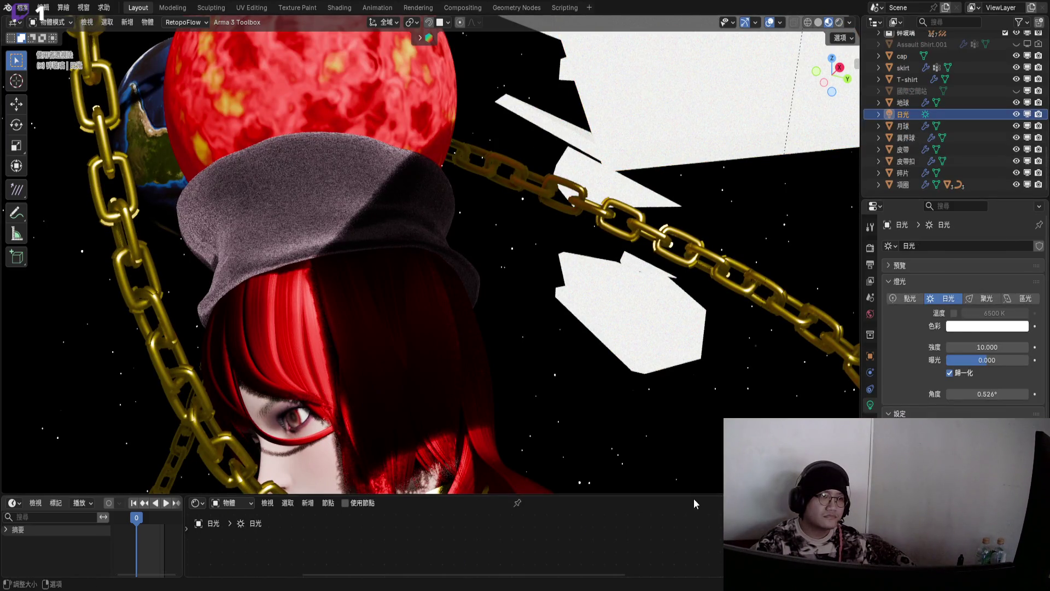
left_click_drag(693, 495, 684, 370)
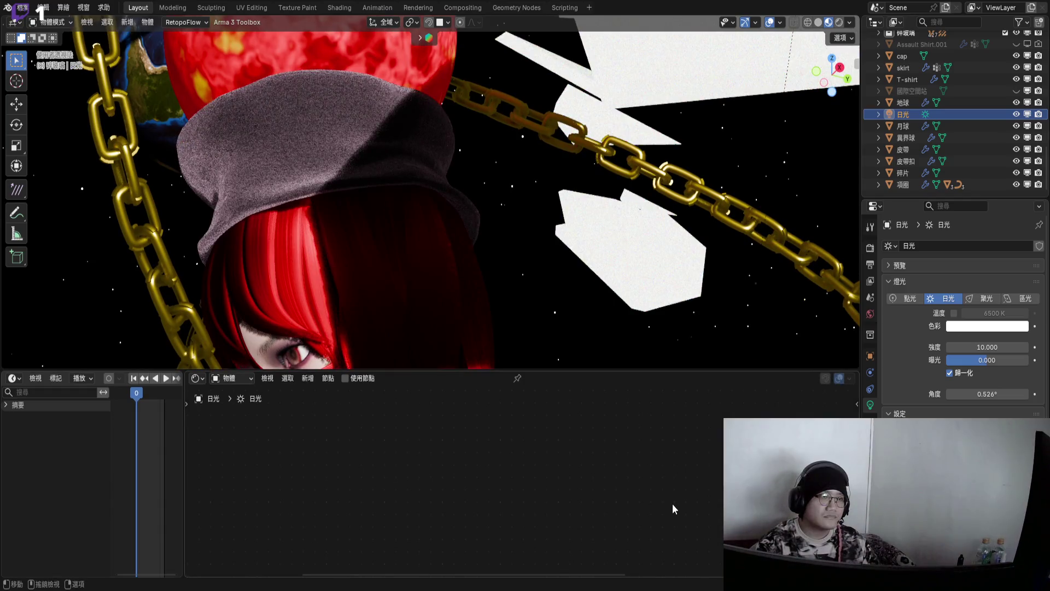
scroll(947, 393, "down", 1)
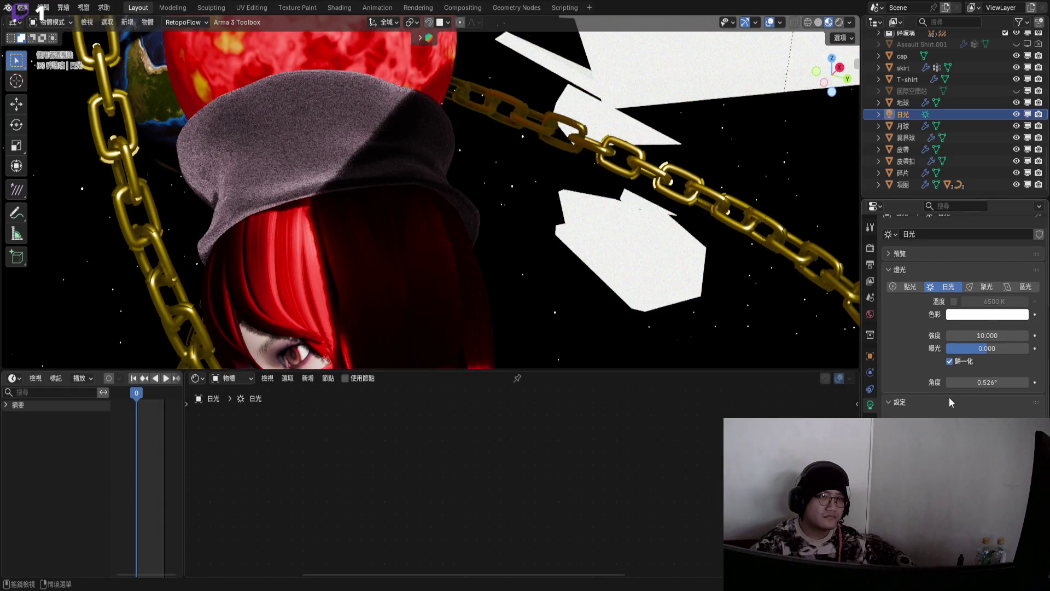
left_click(986, 320)
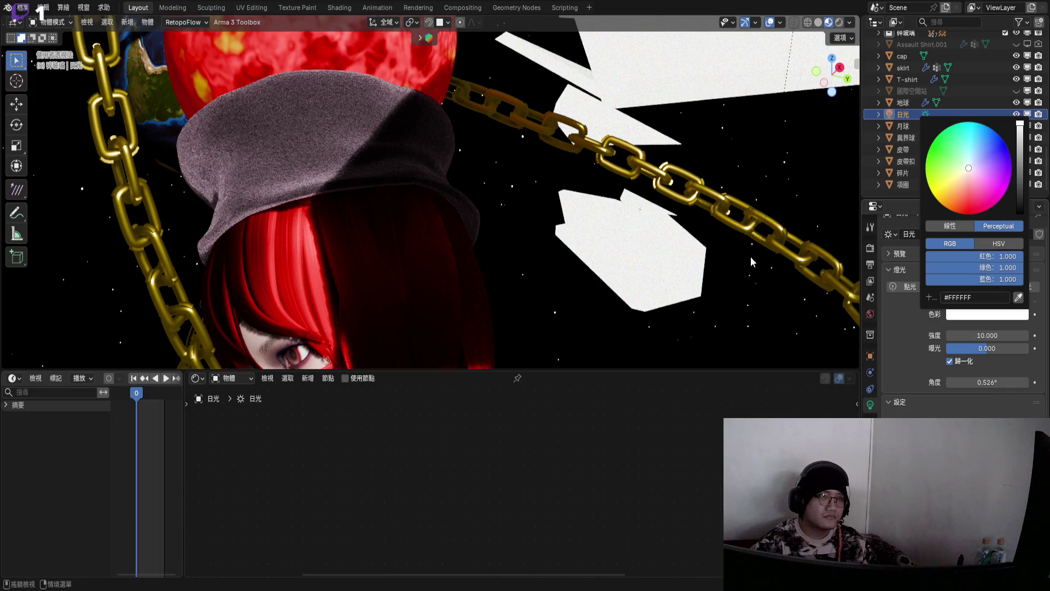
scroll(717, 261, "down", 10)
- Orbit into a Front Orthographic view and zoom in on the sun lamp
middle_click_drag(423, 212, 601, 278)
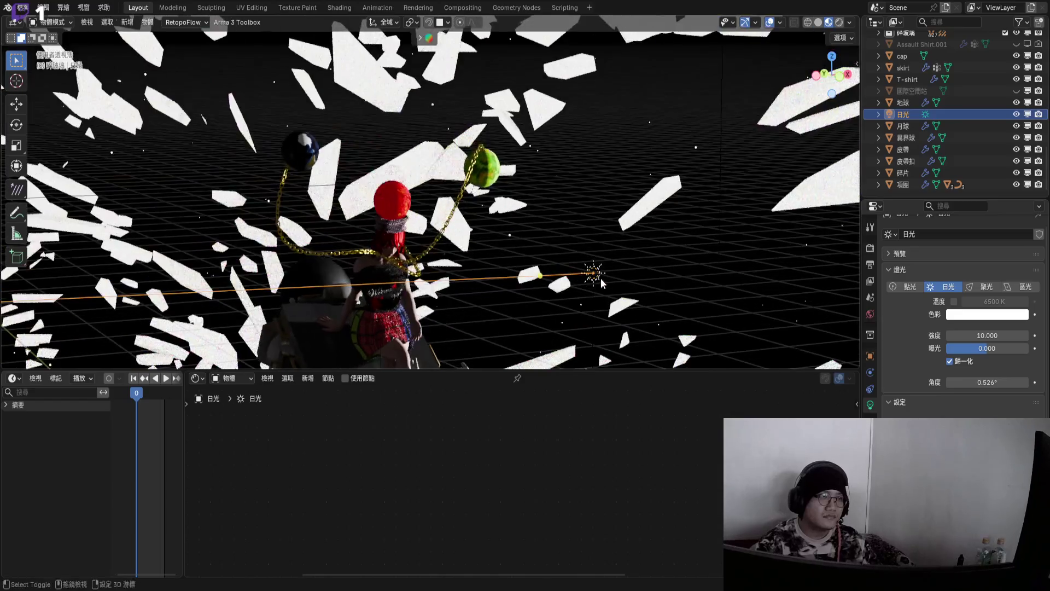
scroll(600, 278, "up", 5)
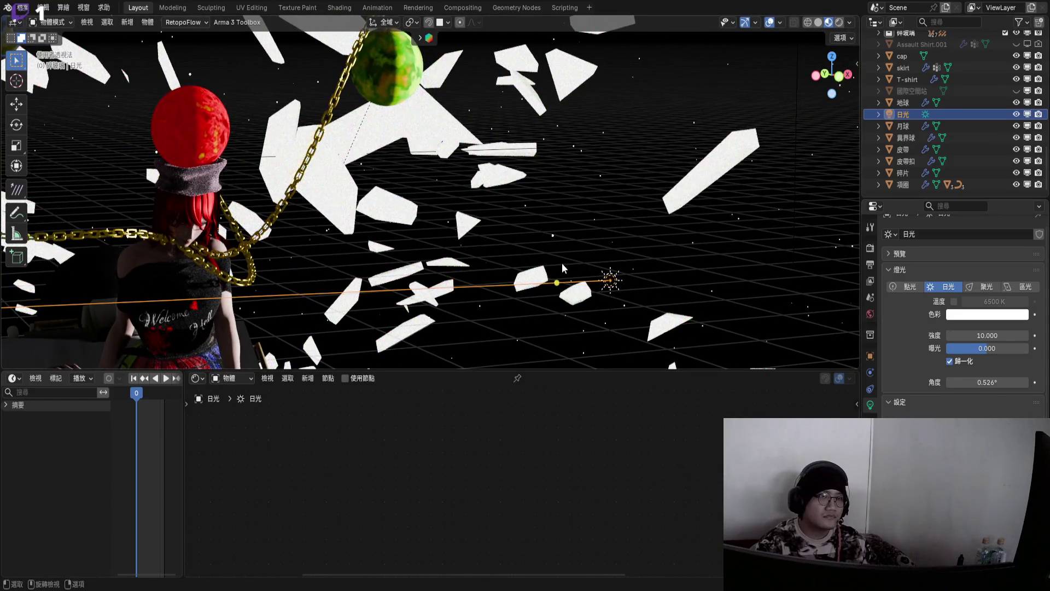
scroll(618, 285, "up", 2)
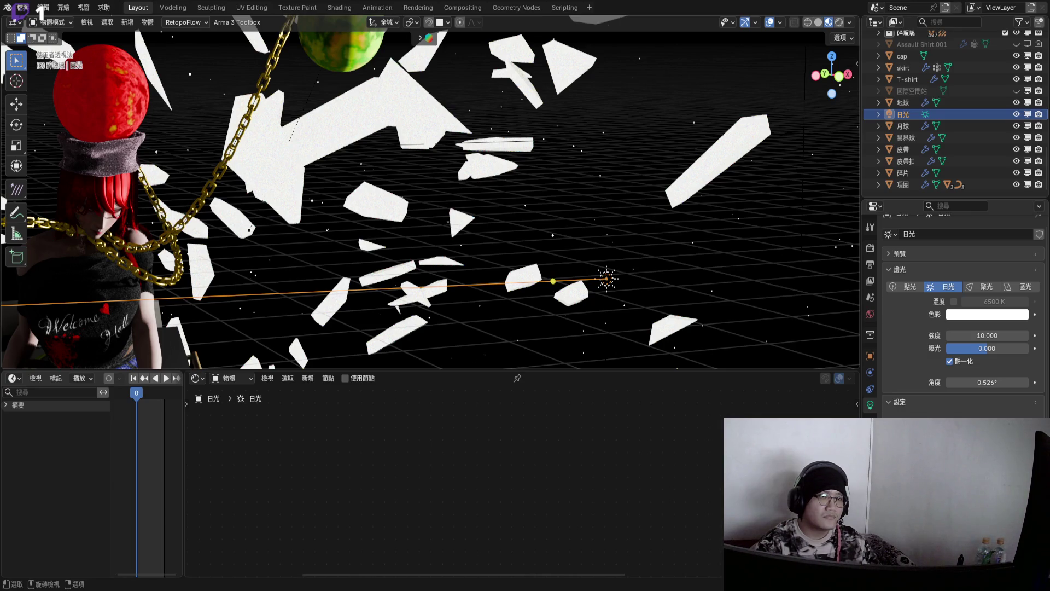
key("shift")
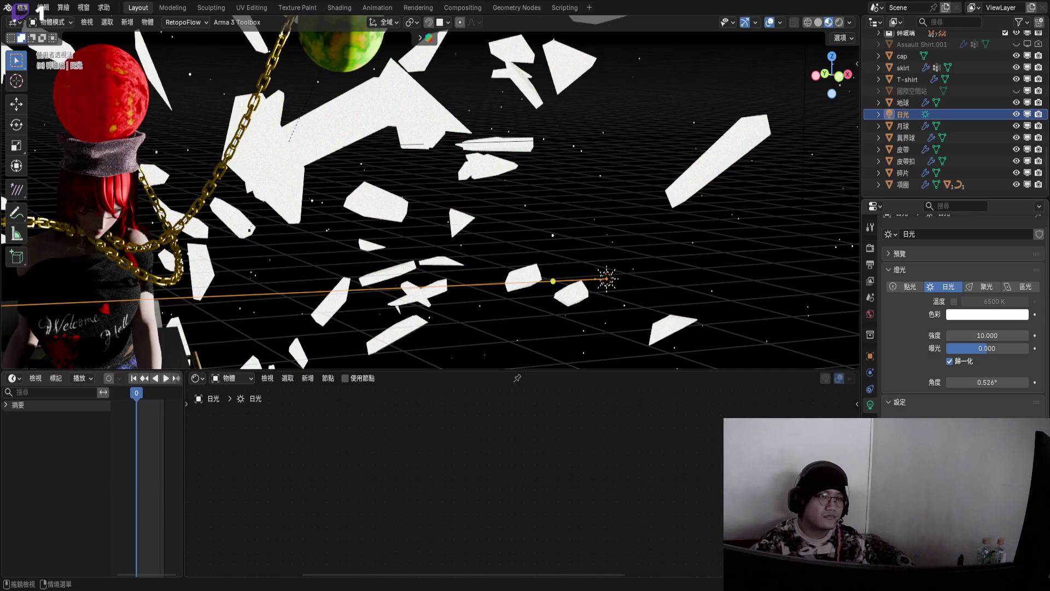
scroll(929, 356, "up", 1)
scroll(930, 356, "down", 1)
scroll(910, 314, "up", 1)
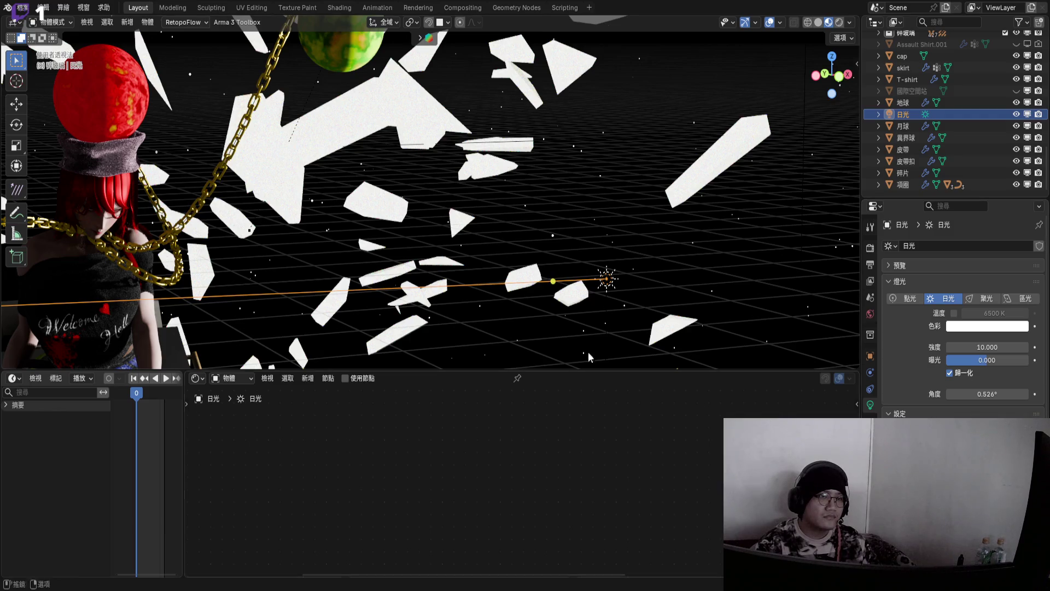
scroll(613, 298, "down", 5)
middle_click_drag(614, 298, 533, 232)
scroll(532, 232, "up", 6)
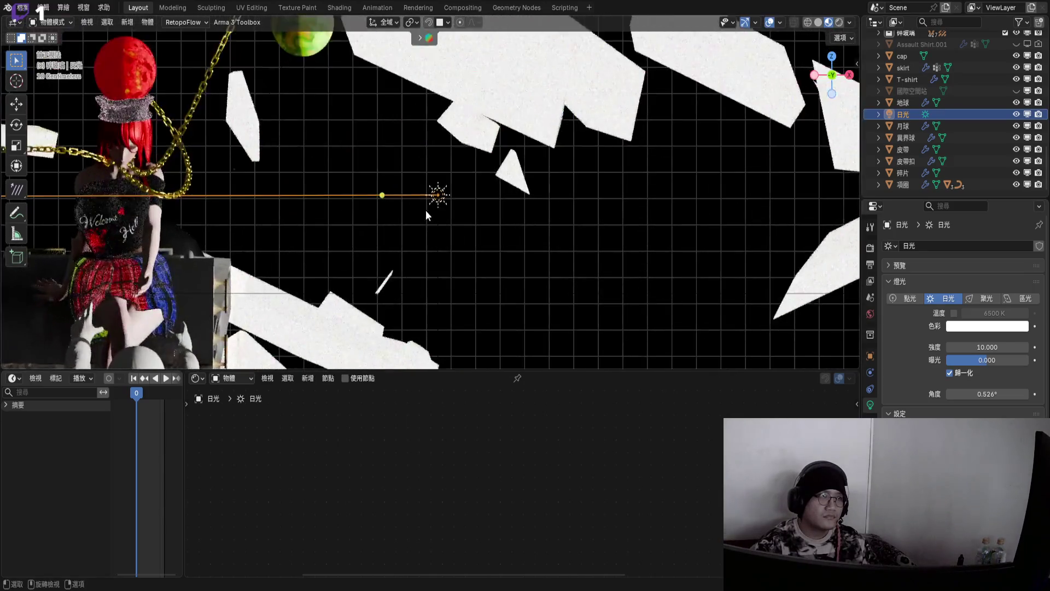
- Duplicate the sun lamp twice, stacking each copy straight up on Z above the original
key("shift+d")
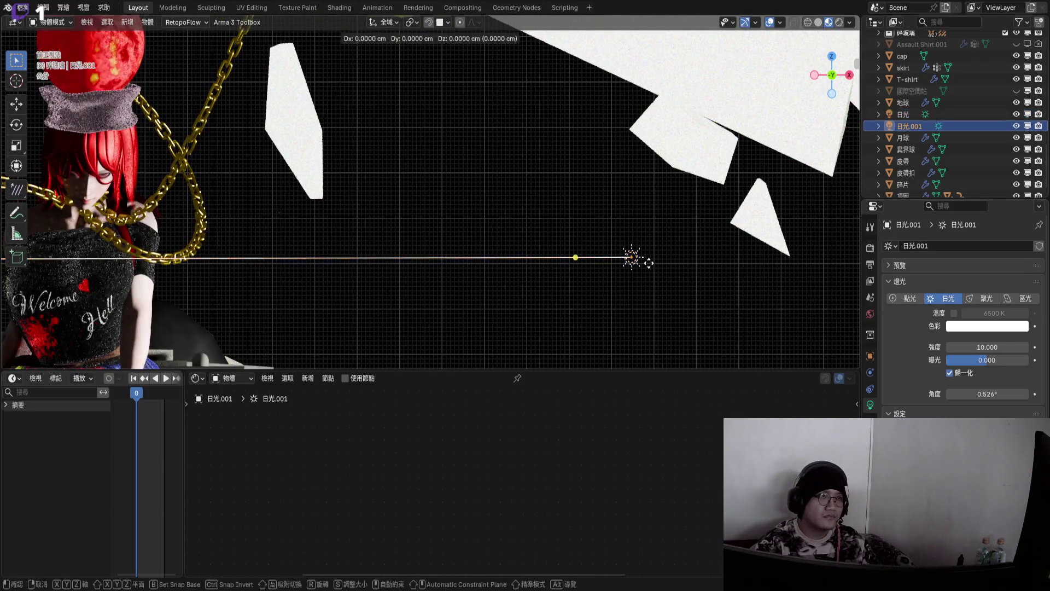
key("Escape")
middle_click_drag(639, 268, 665, 284, "shift")
scroll(667, 285, "up", 2)
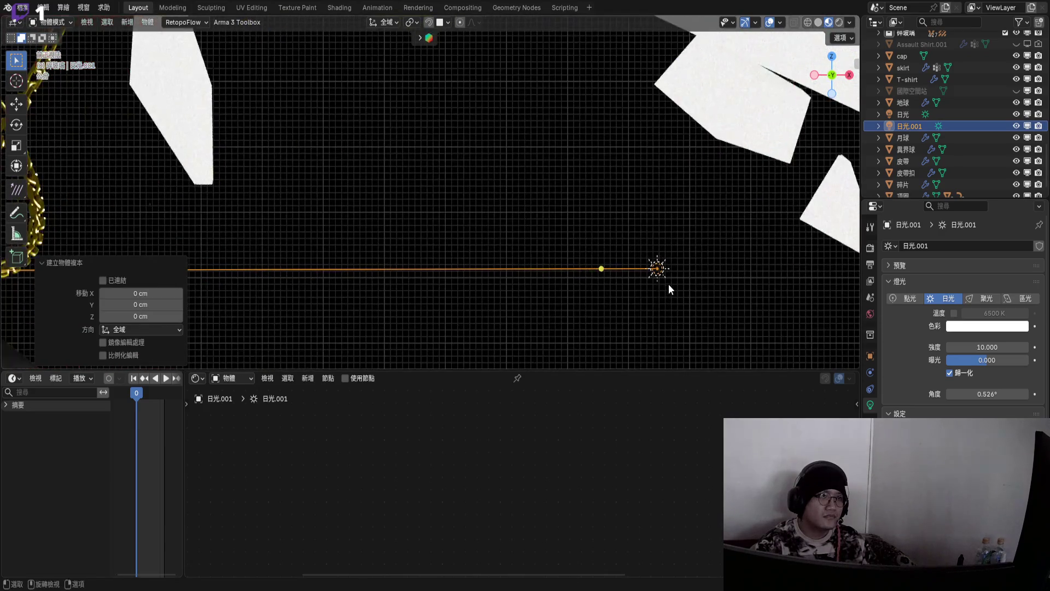
key("g")
key("z")
left_click(670, 274)
scroll(662, 278, "up", 2)
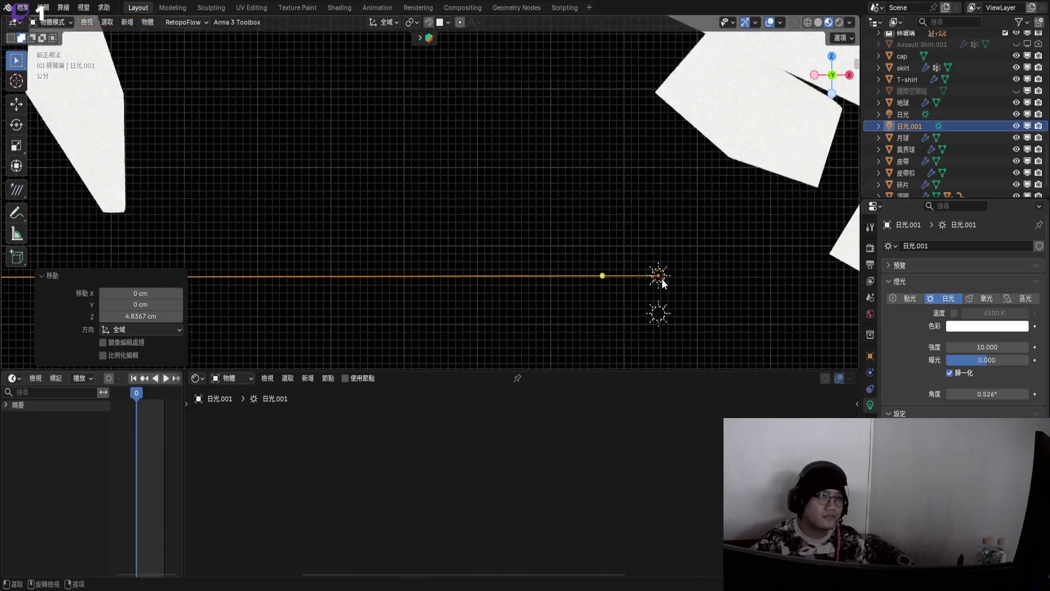
key("shift+d")
key("z")
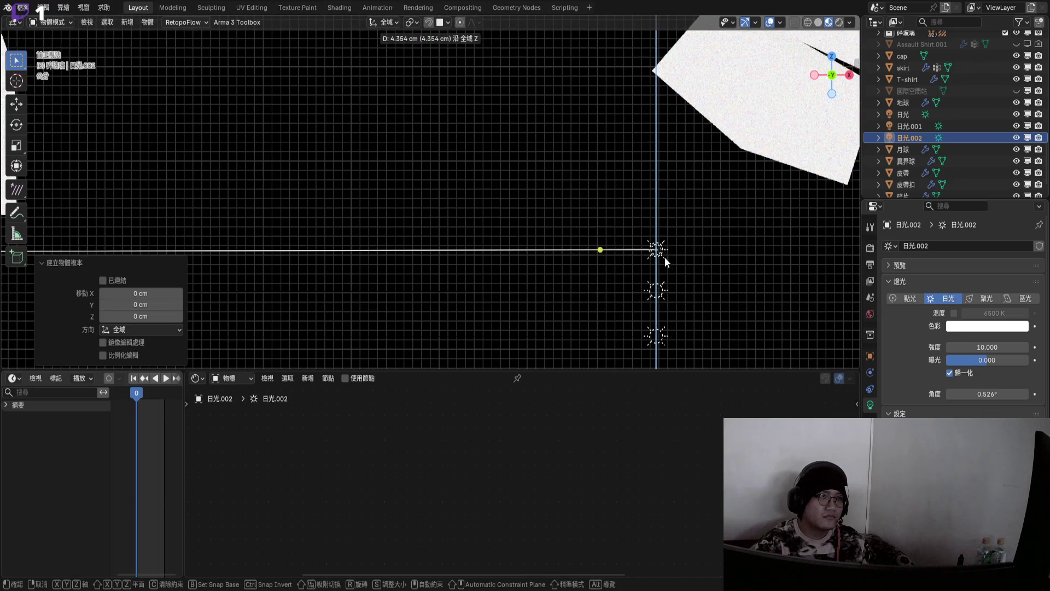
left_click(665, 257)
scroll(666, 287, "down", 3, "shift")
- Colour the bottom lamp blue (#0000FF) and the middle copy green (#00FF00)
left_click(662, 282)
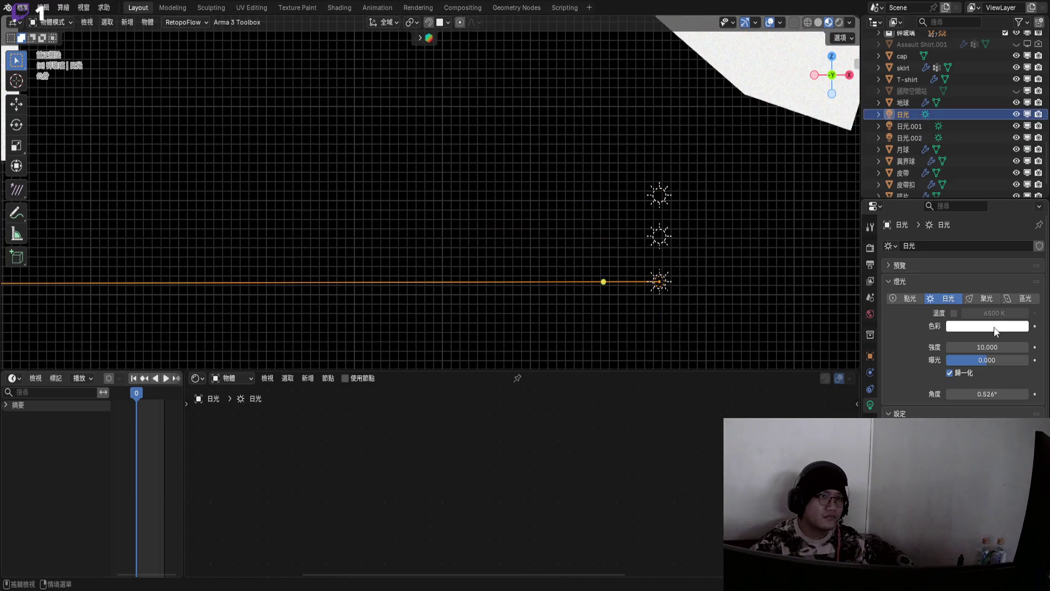
left_click(987, 326)
left_click(974, 309)
type("#0000FF")
key("Return")
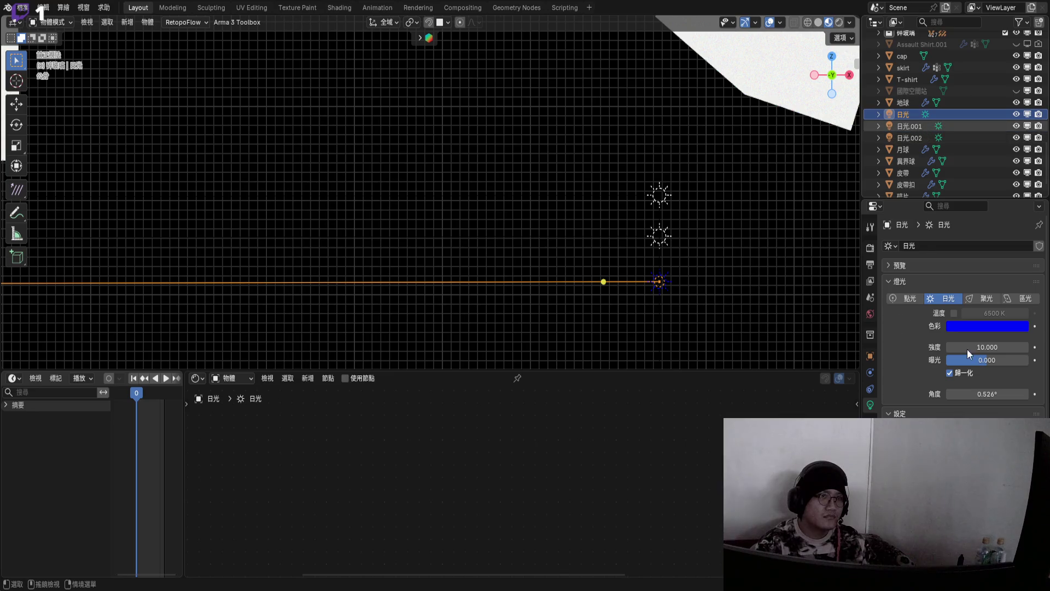
left_click(922, 127)
left_click(960, 326)
left_click(960, 309)
type("00FF00")
key("Return")
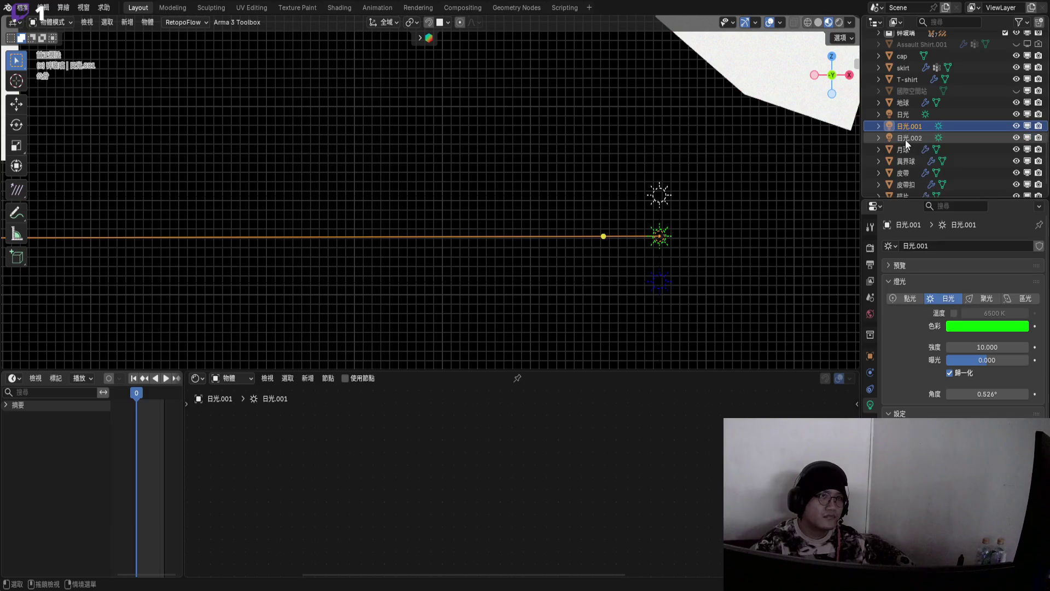
- Colour the top lamp red (#FF0000) and start renaming it in the Outliner
left_click(908, 137)
left_click(981, 326)
left_click(980, 309)
type("FF0000")
key("Return")
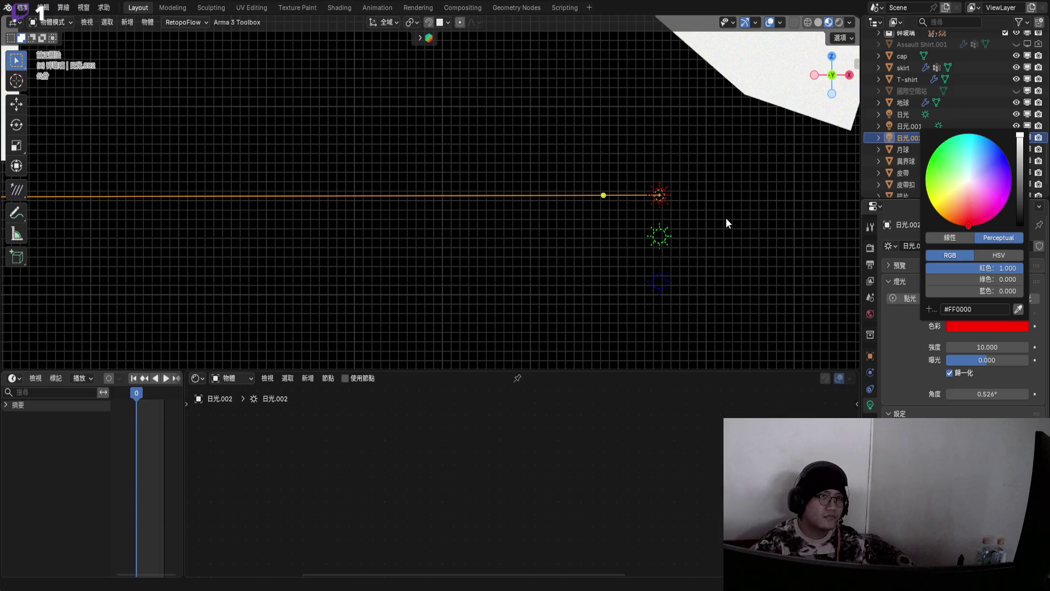
left_click(909, 139, "ctrl")
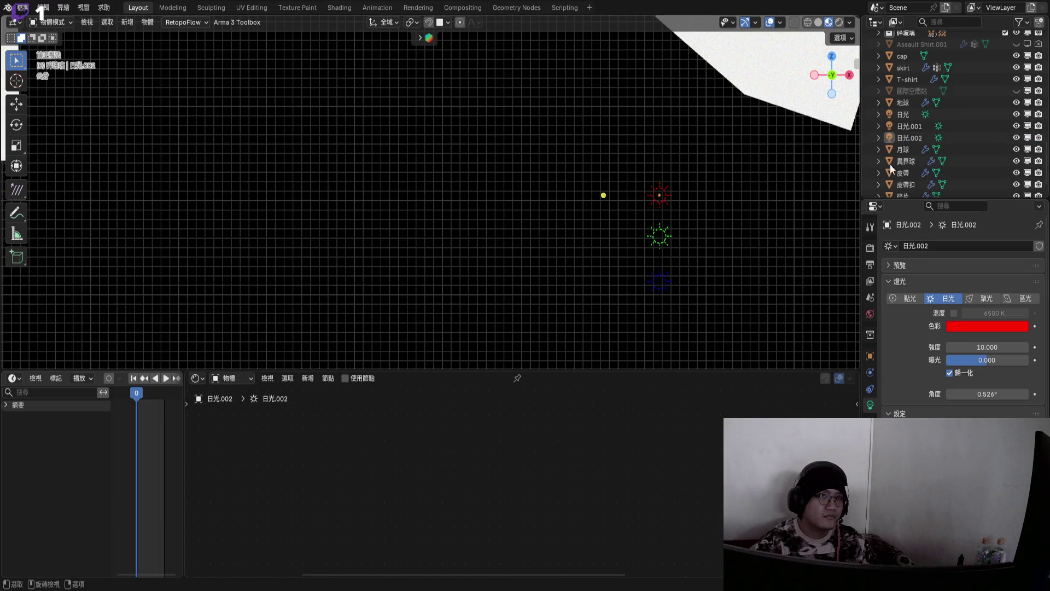
left_click(919, 137)
scroll(918, 135, "down", 1)
double_click(912, 122)
- Name the red lamp 日光R and the green lamp 日光G
key("Delete")
key("Delete")
key("Delete")
type("日光")
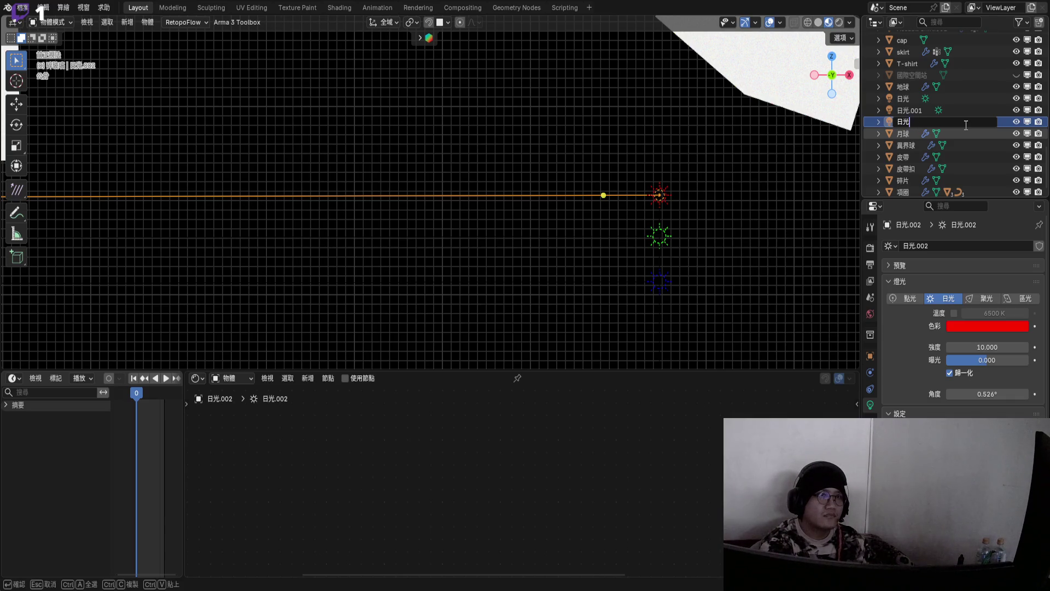
type("R")
key("Return")
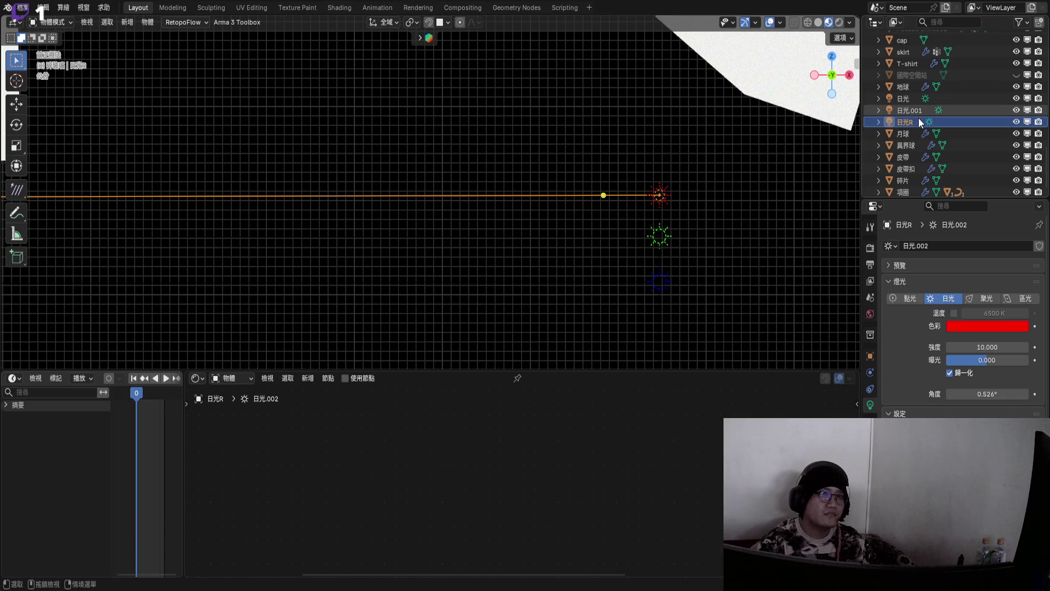
left_click(910, 110)
double_click(911, 109)
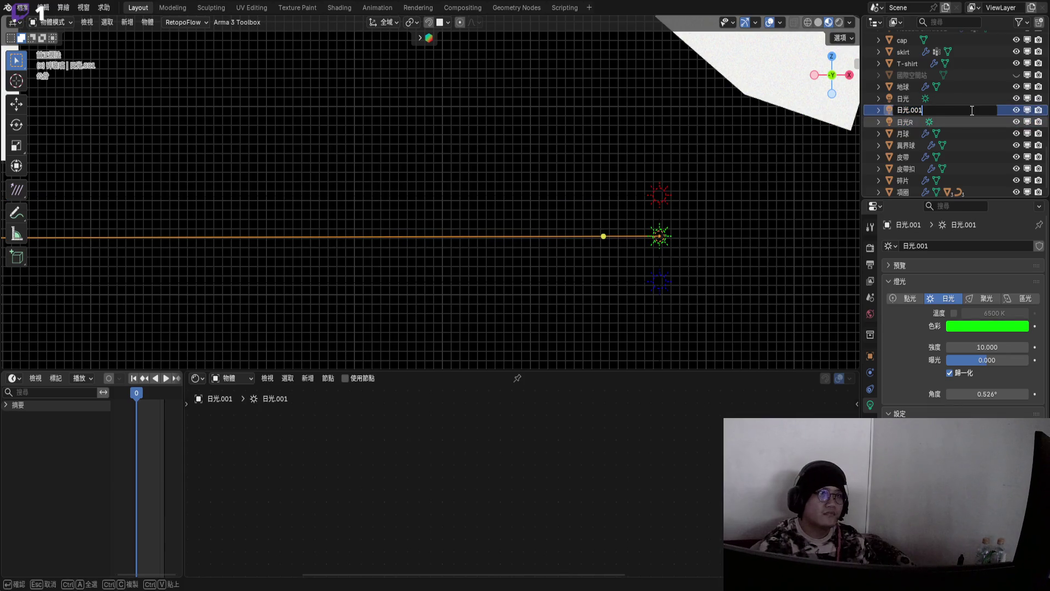
key("BackSpace")
key("BackSpace")
key("BackSpace")
type("G")
key("Return")
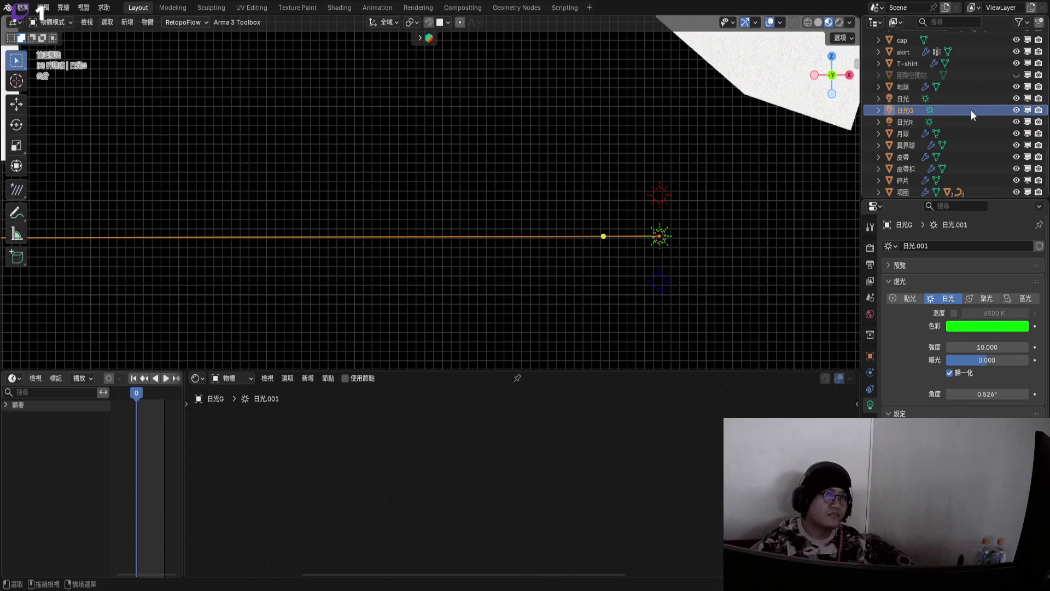
- Rename the blue lamp 日光B and bring the characters and planets back into view
left_click(910, 99)
double_click(912, 101)
scroll(911, 101, "up", 1)
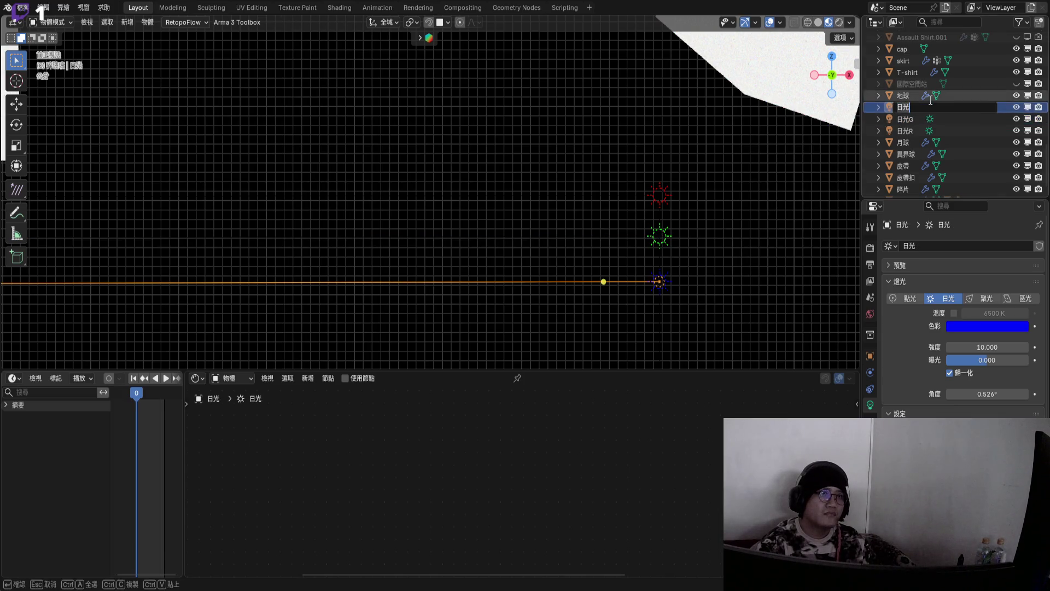
type("B")
key("Return")
mouse_move(509, 245)
middle_mouse_down()
mouse_move(341, 253)
mouse_move(402, 213)
mouse_move(398, 199)
mouse_move(449, 186)
mouse_move(432, 146)
mouse_move(650, 379)
middle_mouse_up()
- Enlarge the viewport in Rendered shading and test the lighting by hiding, then showing, the green and red lamps
left_click_drag(649, 372, 640, 539)
scroll(625, 231, "down", 4)
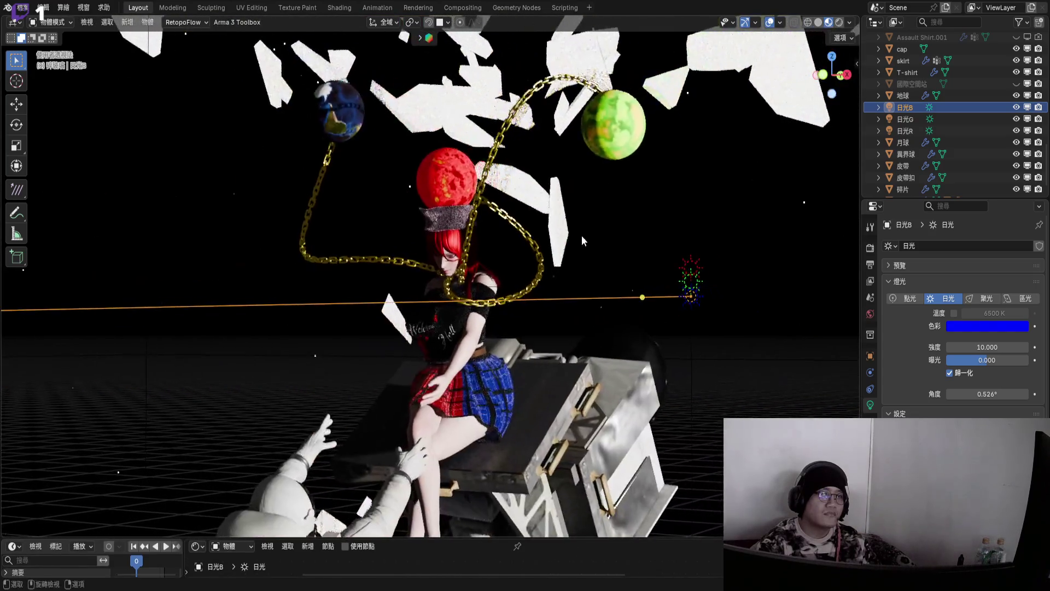
scroll(582, 240, "up", 2)
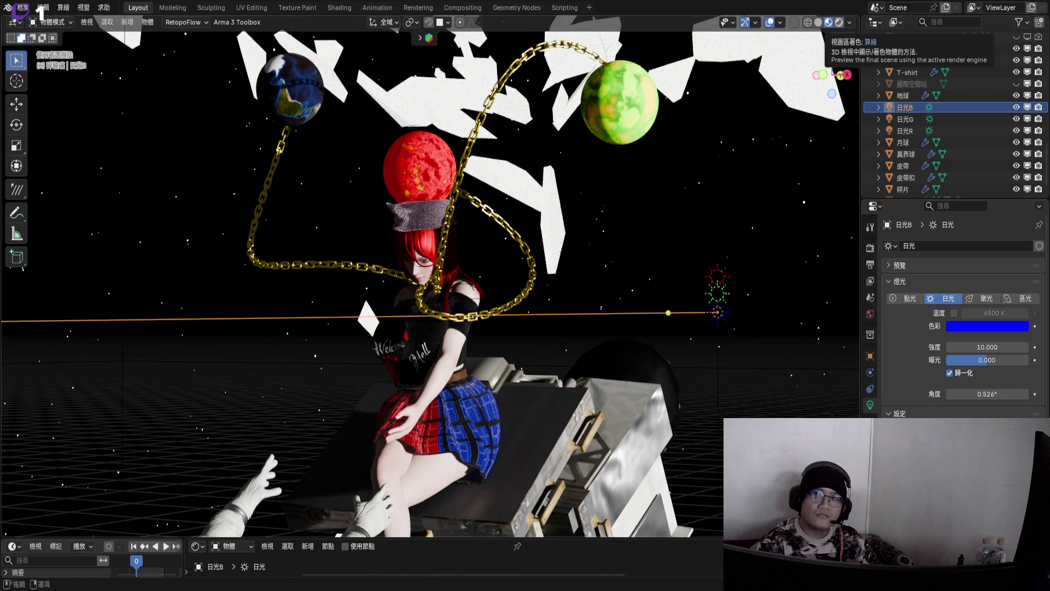
left_click(828, 22)
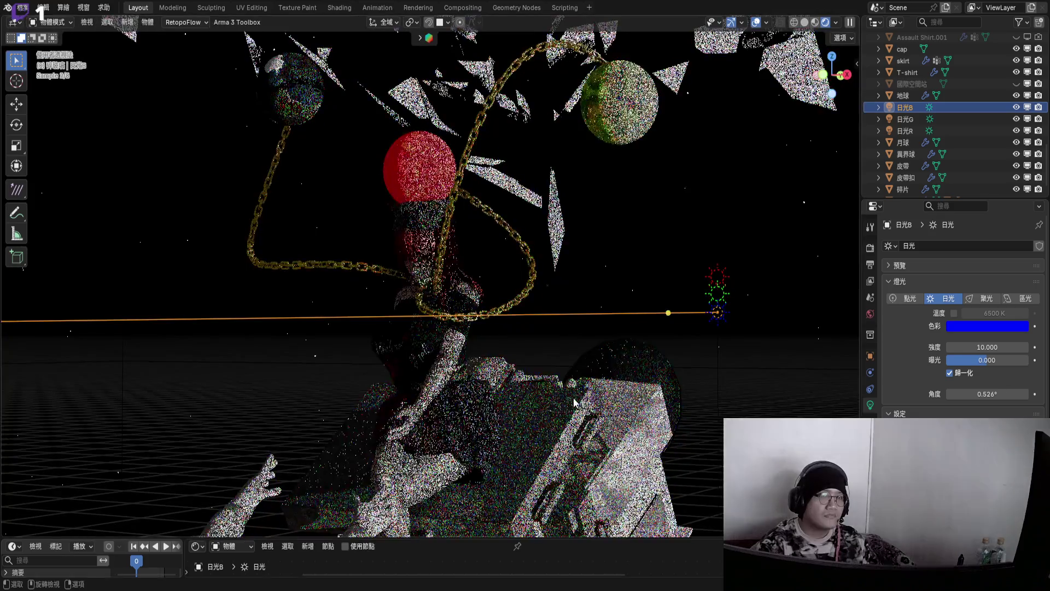
scroll(483, 374, "up", 2)
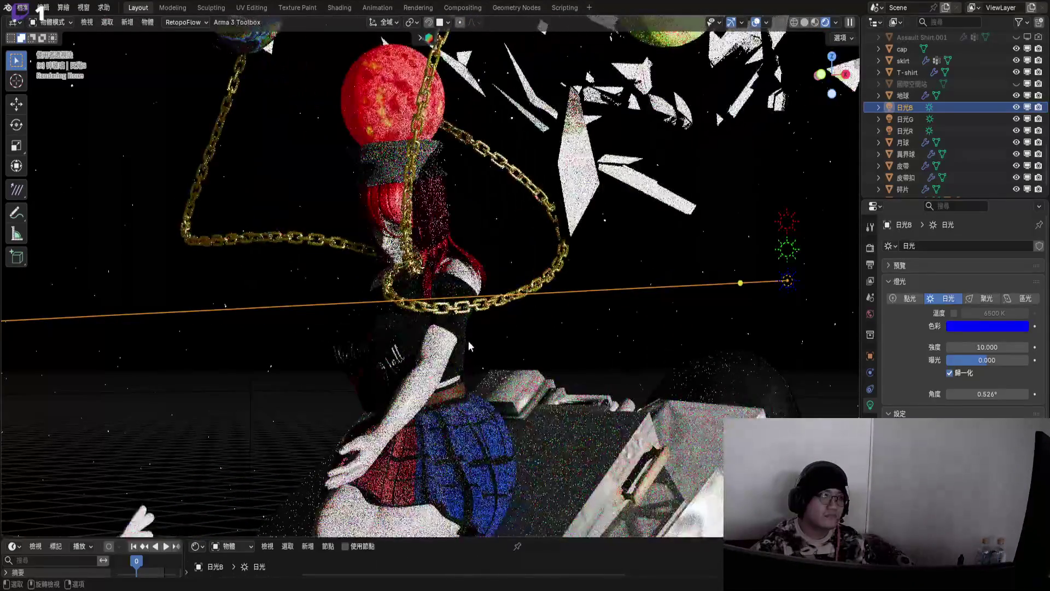
left_click(1017, 119)
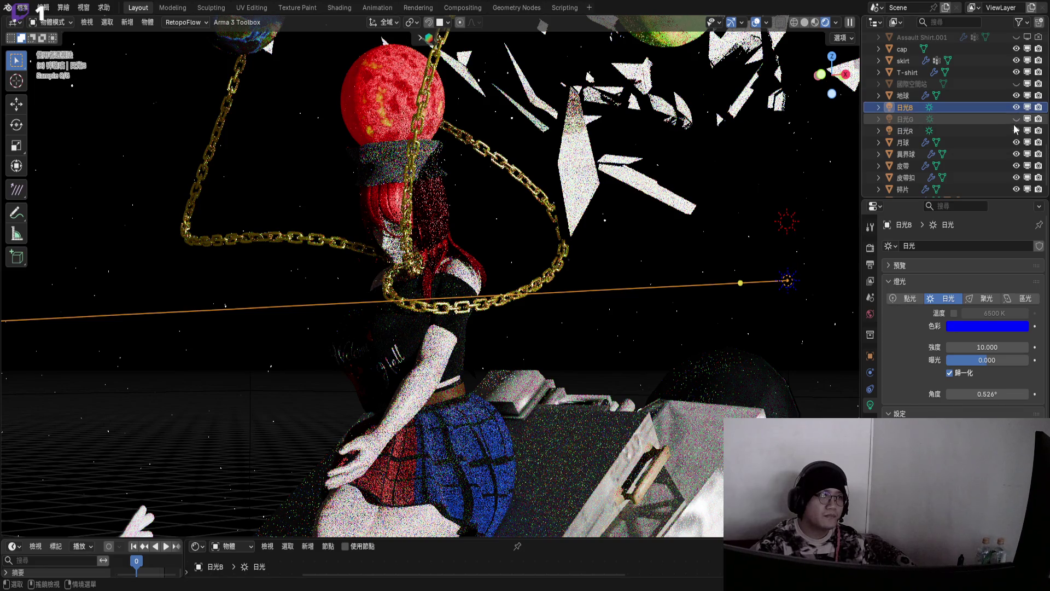
left_click(1016, 131)
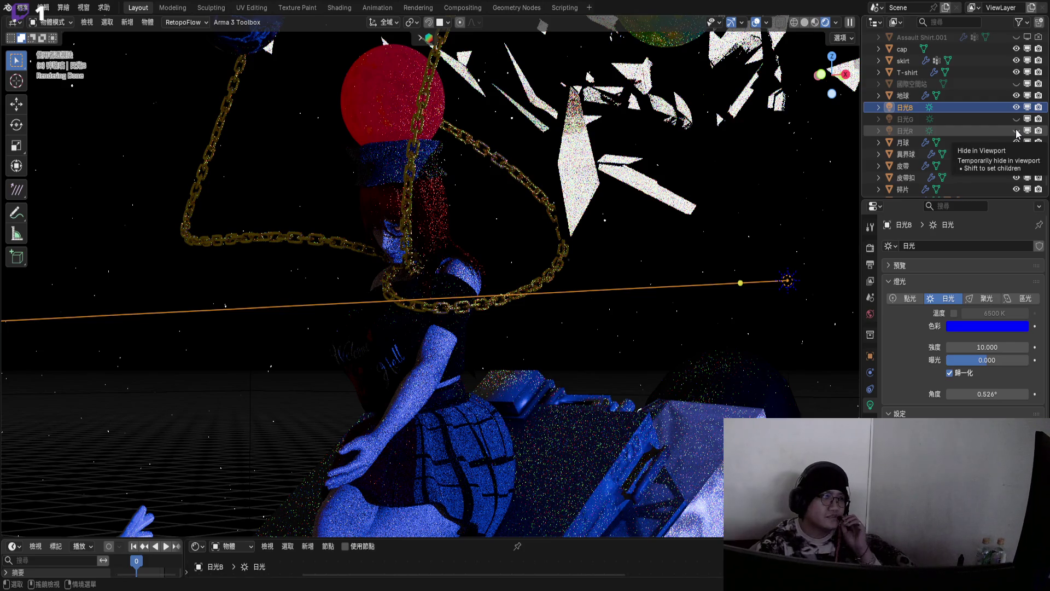
left_click_drag(1016, 130, 1016, 119)
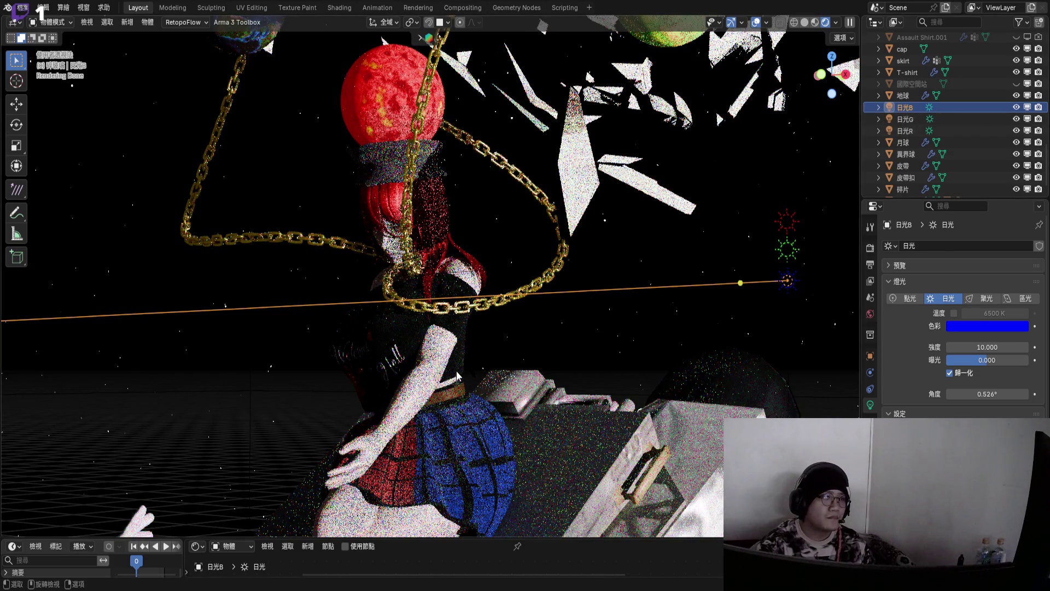
- Frame the whole scene and check the shot through the scene camera
key("Home")
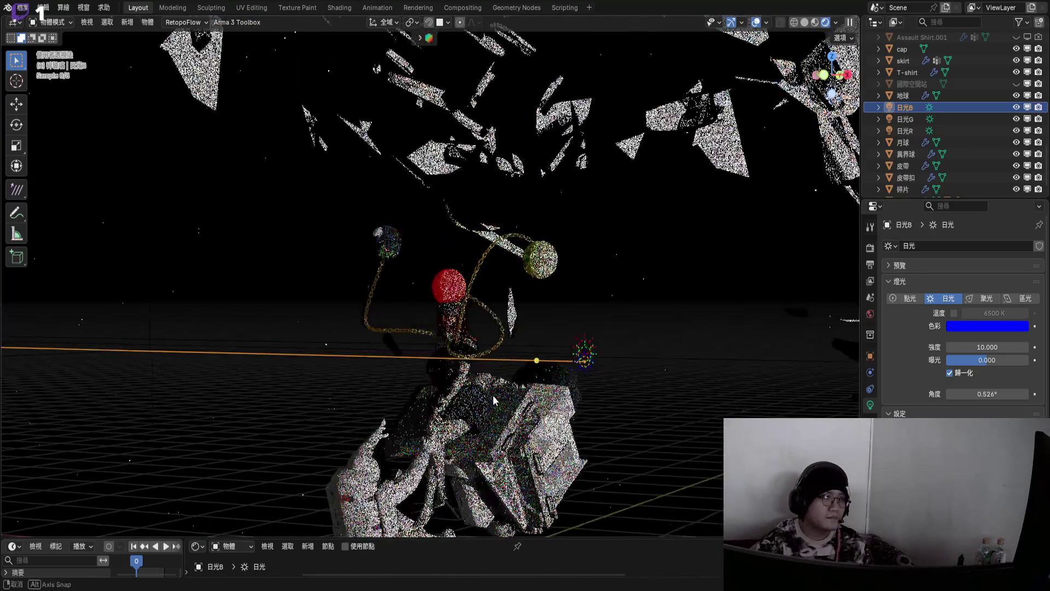
key("KP_0")
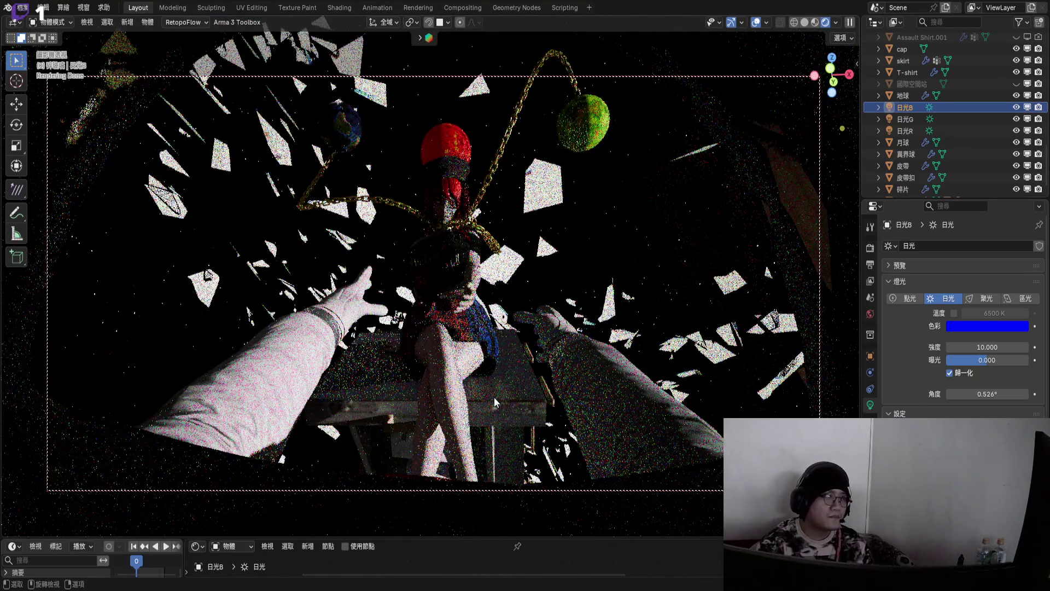
key("KP_0")
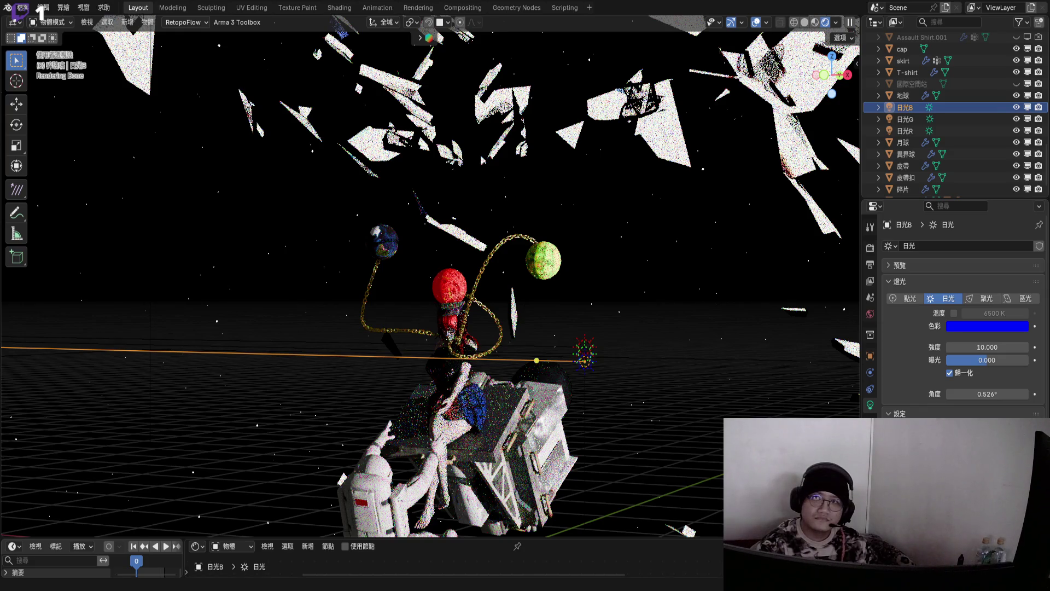
mouse_move(444, 344)
middle_mouse_down()
mouse_move(443, 312)
mouse_move(459, 295)
middle_mouse_up()
scroll(443, 312, "up", 4)
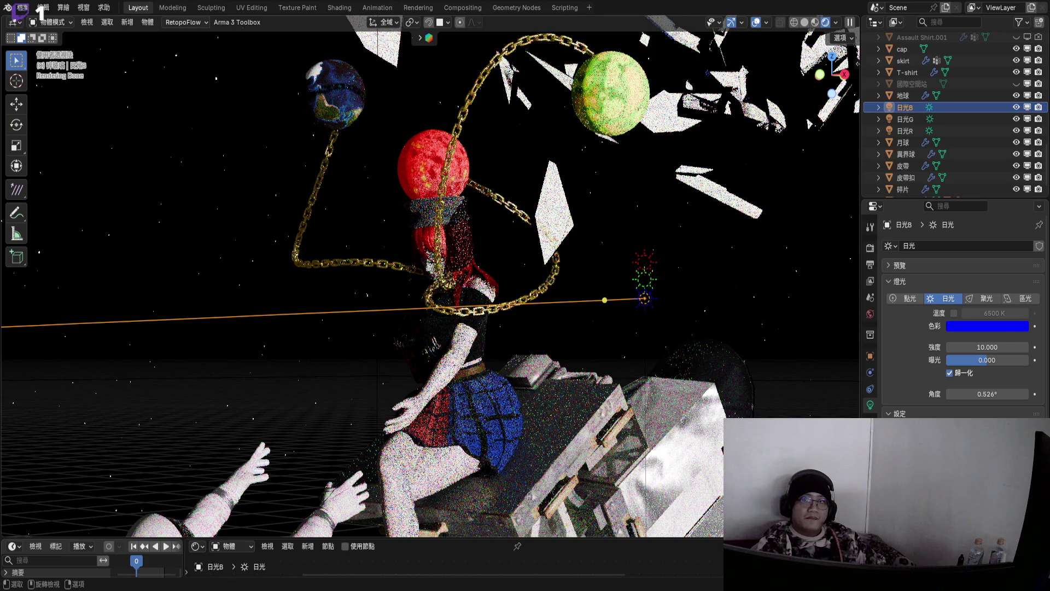
- Check the camera view, orbit out to a wide view, and grab one glass shard to move
scroll(470, 292, "up", 3)
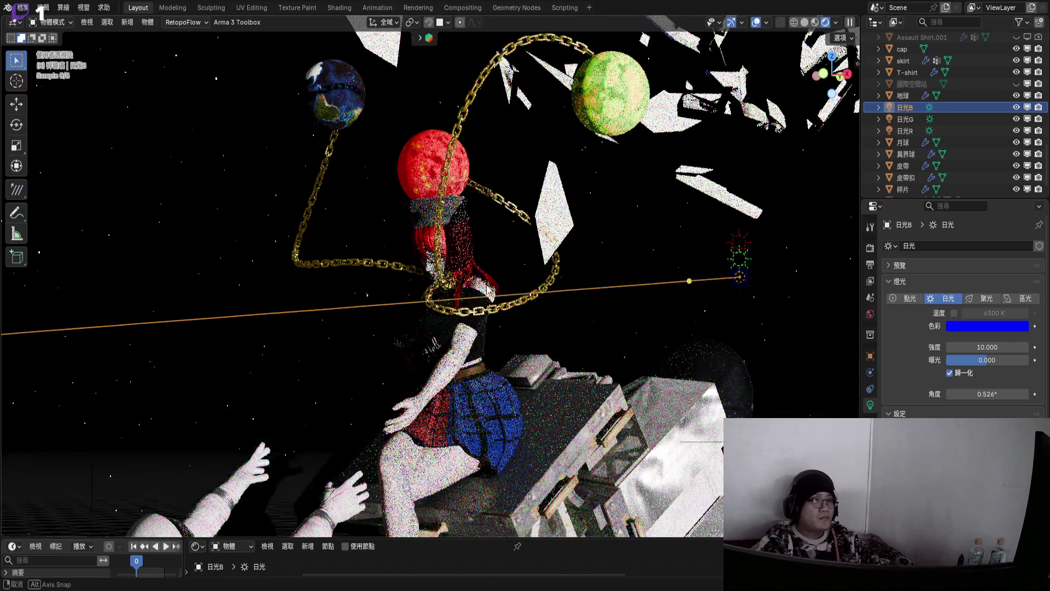
scroll(470, 292, "up", 2)
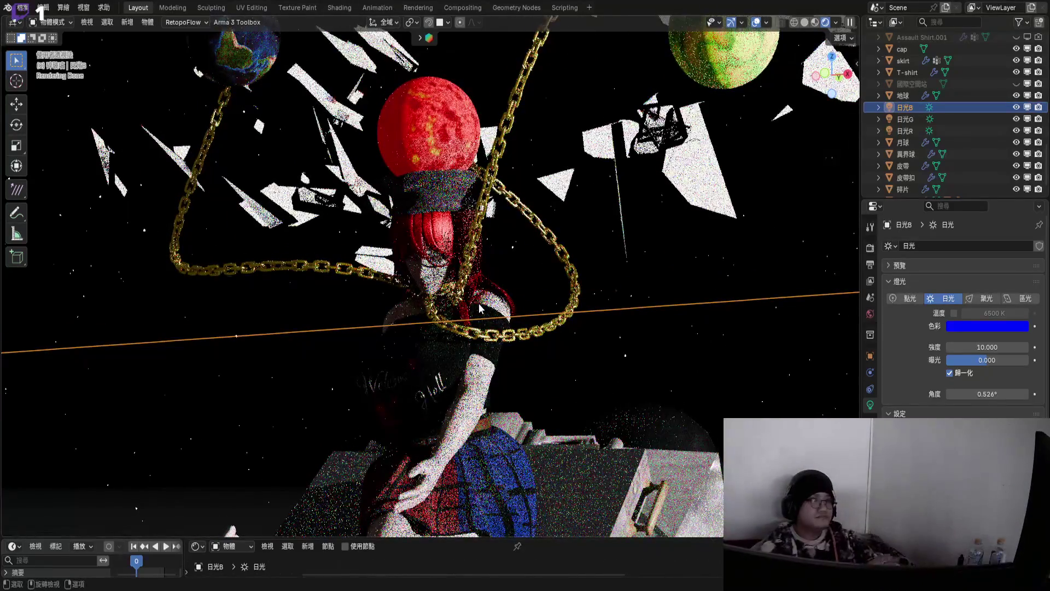
key("KP_0")
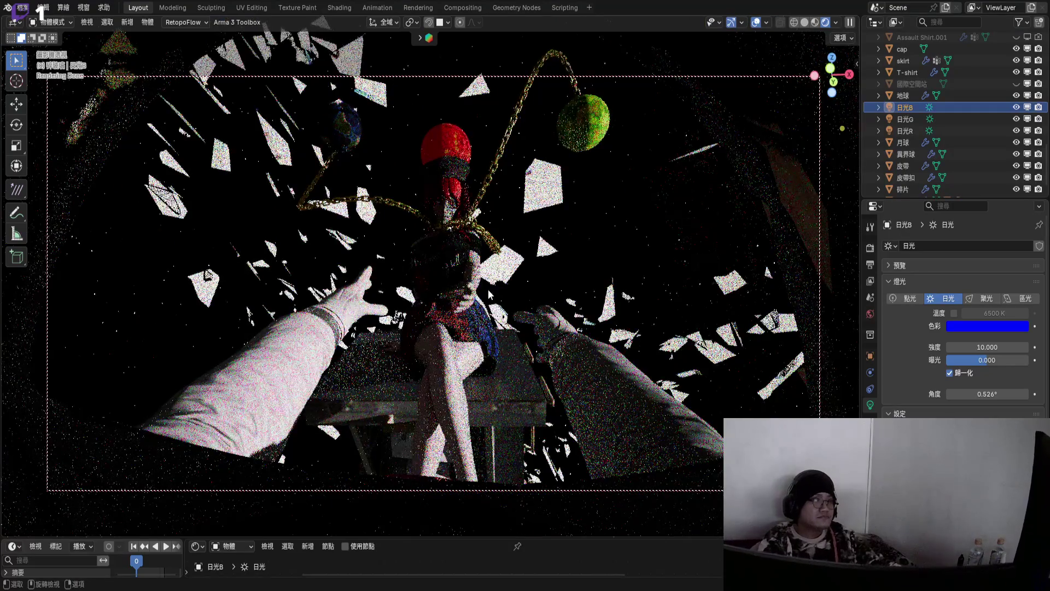
key("KP_0")
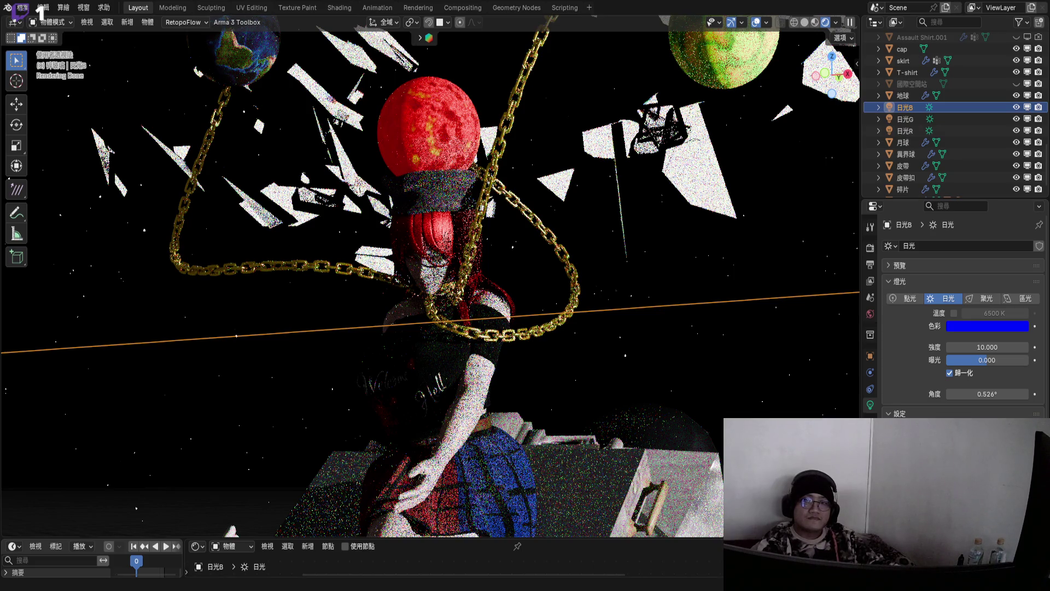
mouse_move(487, 312)
middle_mouse_down()
mouse_move(466, 289)
mouse_move(517, 288)
middle_mouse_up()
left_click(494, 295)
key("g")
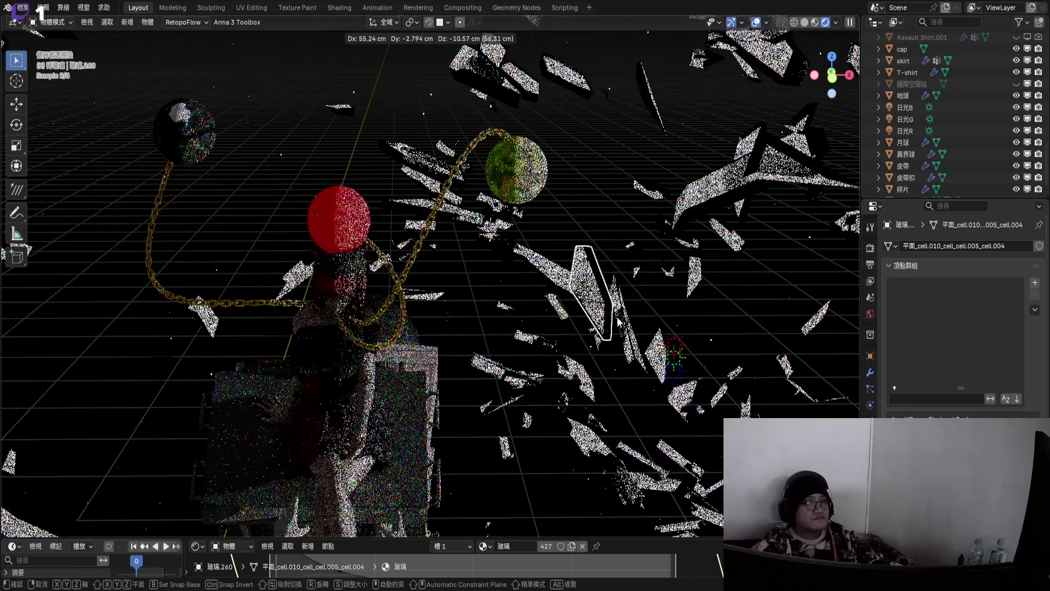
- Drop shard 玻璃.260 at X 55.238, Y −2.794, Z −10.574 cm and orbit closer
left_click(619, 322)
mouse_move(588, 320)
middle_mouse_down()
mouse_move(343, 264)
mouse_move(498, 285)
mouse_move(607, 378)
middle_mouse_up()
scroll(344, 264, "up", 5)
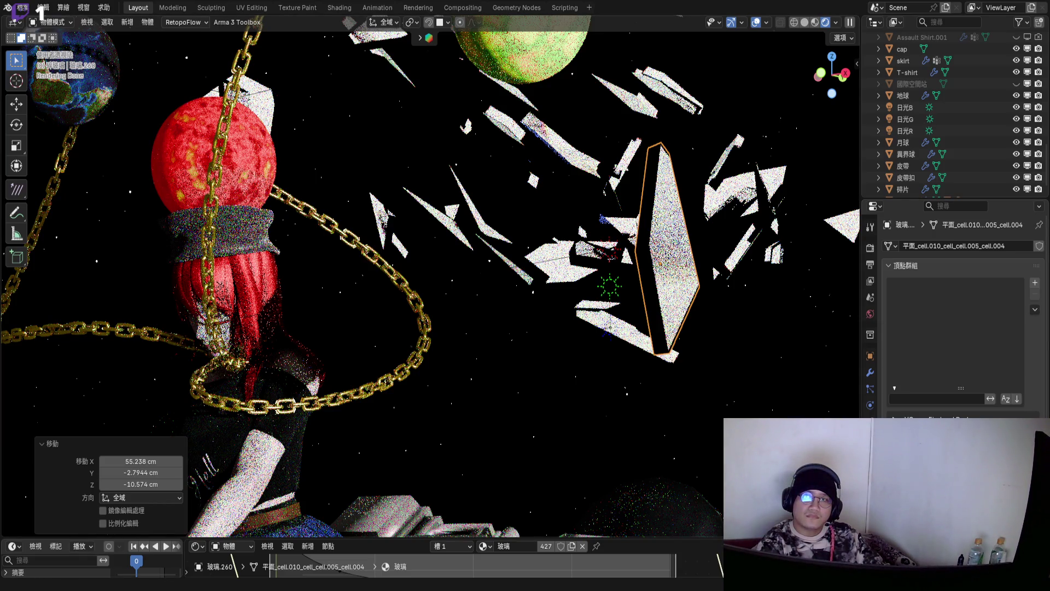
key("g")
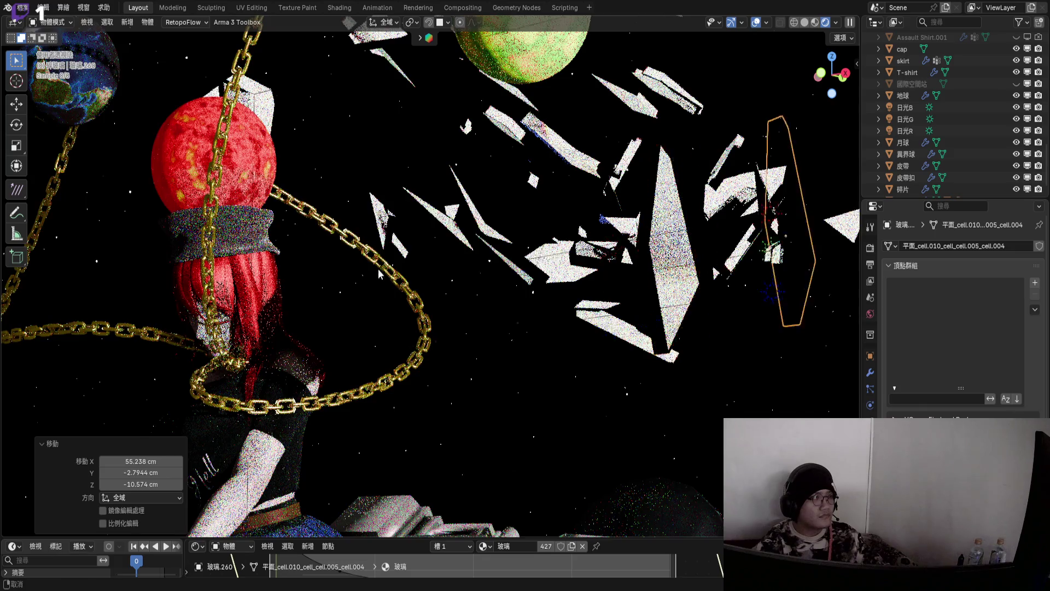
middle_click_drag(379, 274, 465, 262)
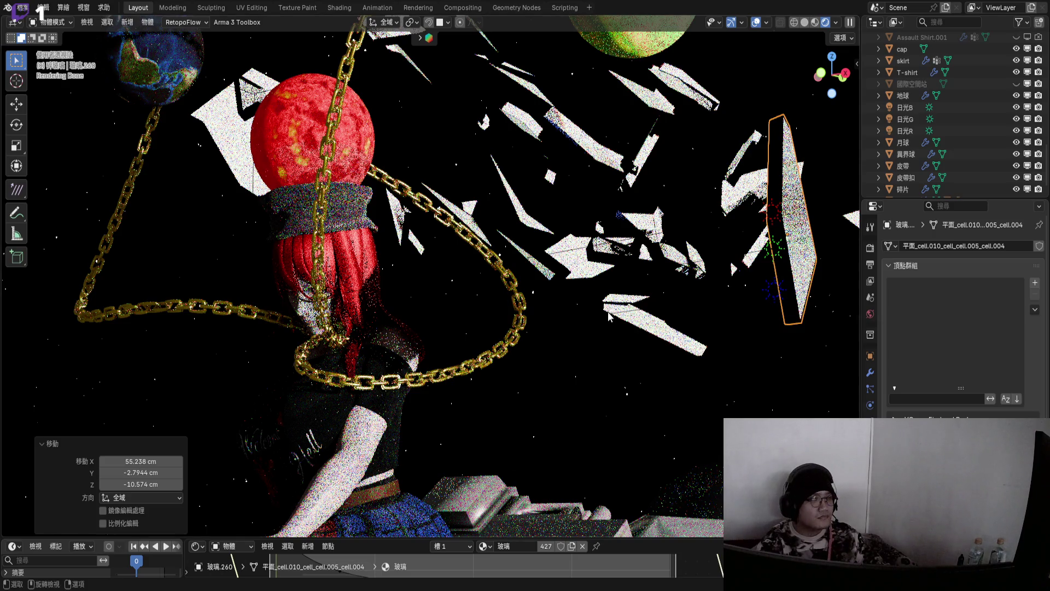
- Zoom in for a close look at the red-haired head and chains, then back out wide
scroll(405, 328, "up", 5)
middle_click_drag(379, 303, 352, 304)
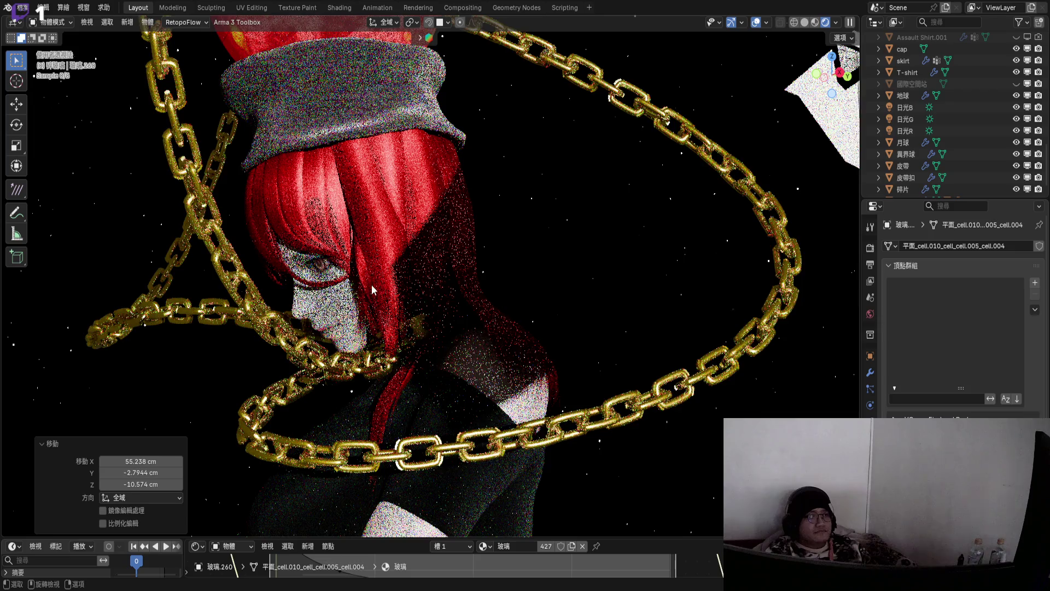
scroll(372, 284, "up", 4)
middle_click_drag(403, 262, 404, 247)
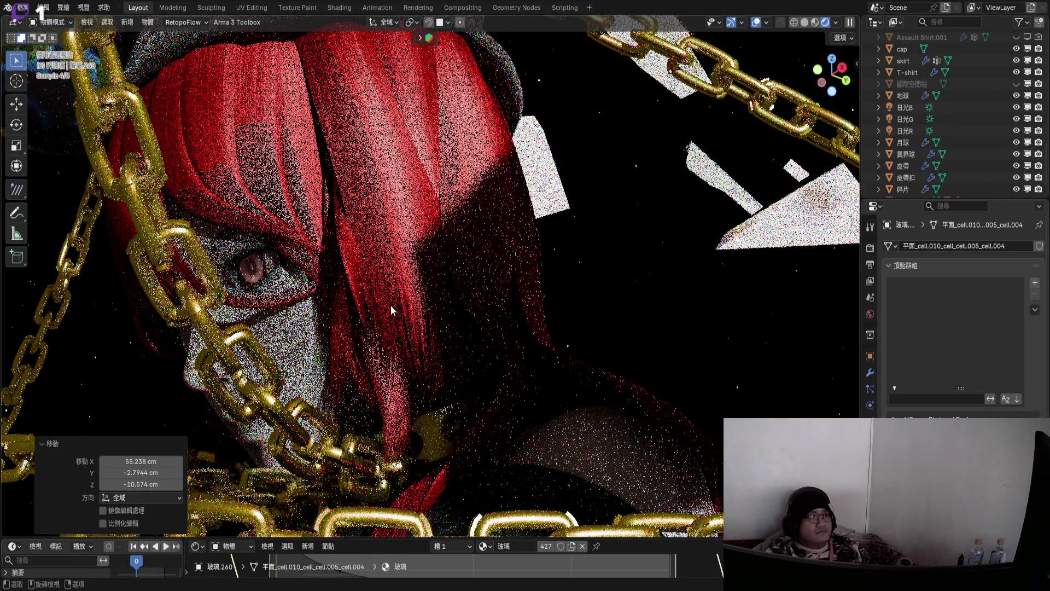
scroll(392, 310, "down", 5)
middle_click_drag(416, 322, 443, 334)
scroll(443, 335, "up", 2)
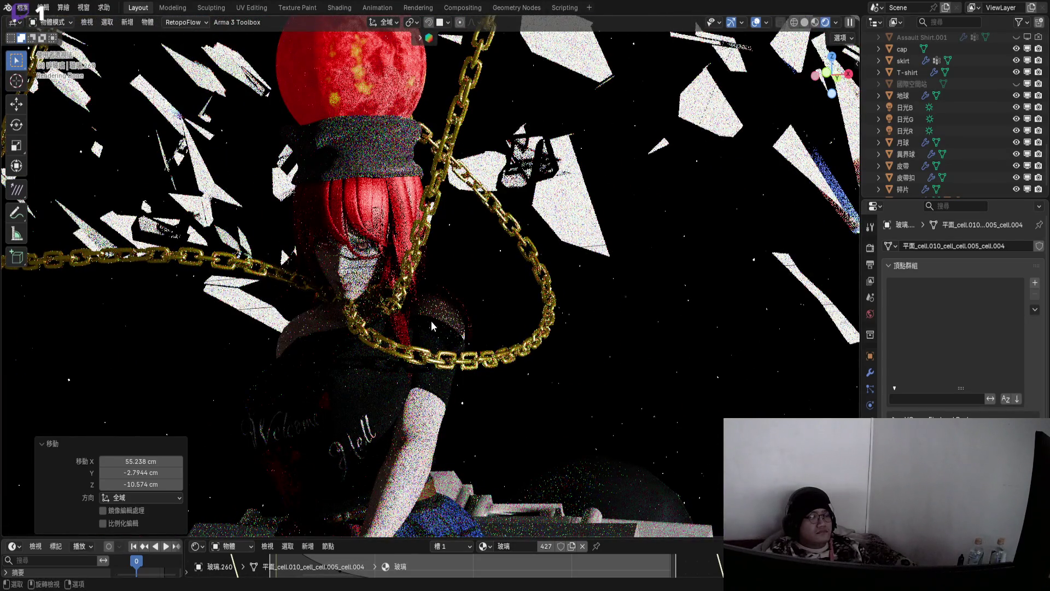
scroll(431, 320, "down", 5)
mouse_move(661, 281)
middle_mouse_down()
mouse_move(686, 290)
mouse_move(670, 284)
middle_mouse_up()
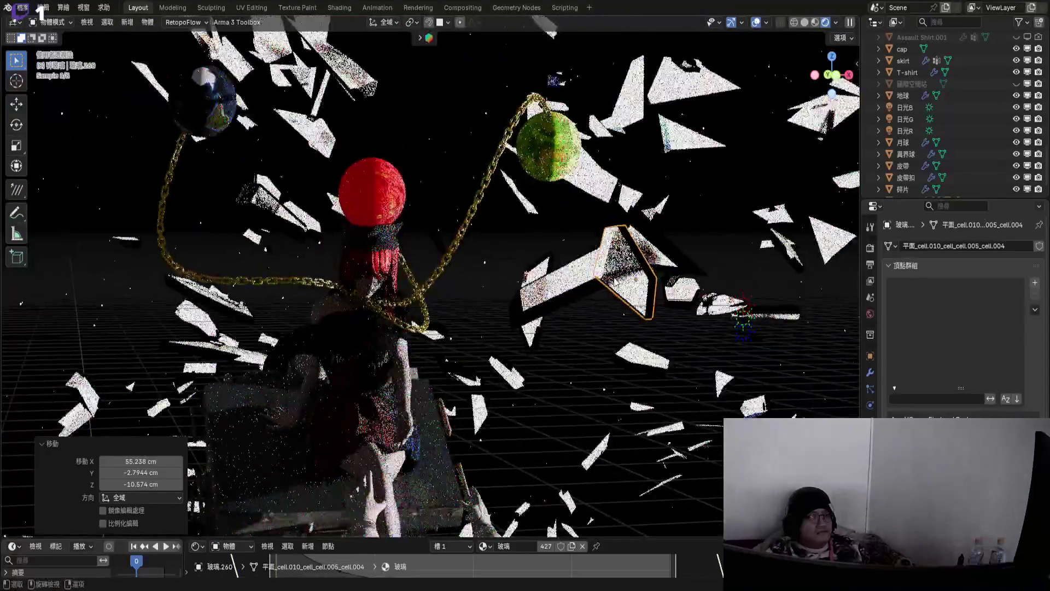
scroll(663, 283, "up", 5)
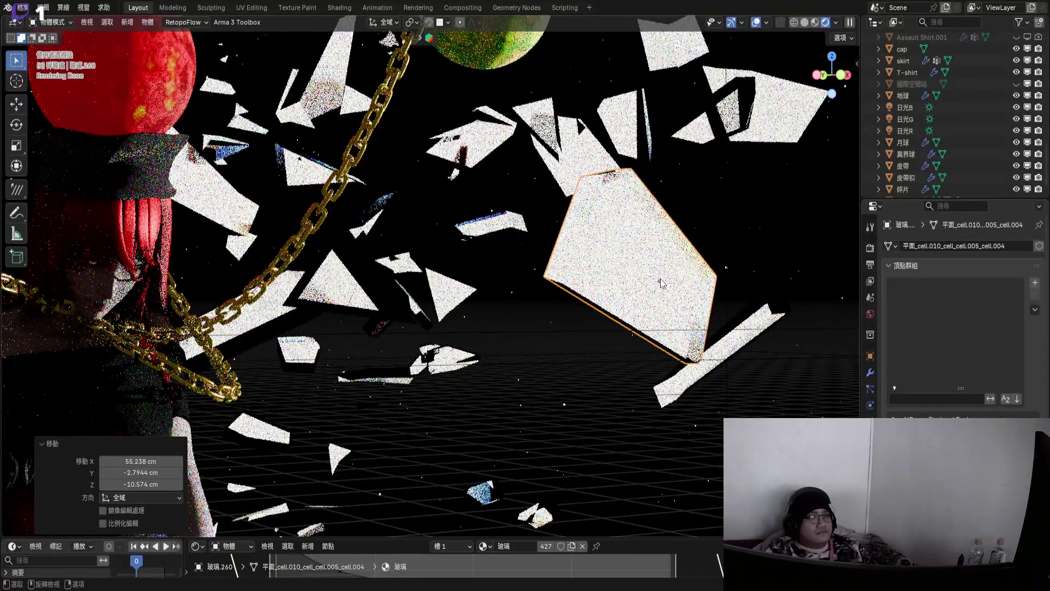
- Raise the Shader Editor below the viewport, showing the glass material's Refraction BSDF and Mix Shader
left_click(632, 559)
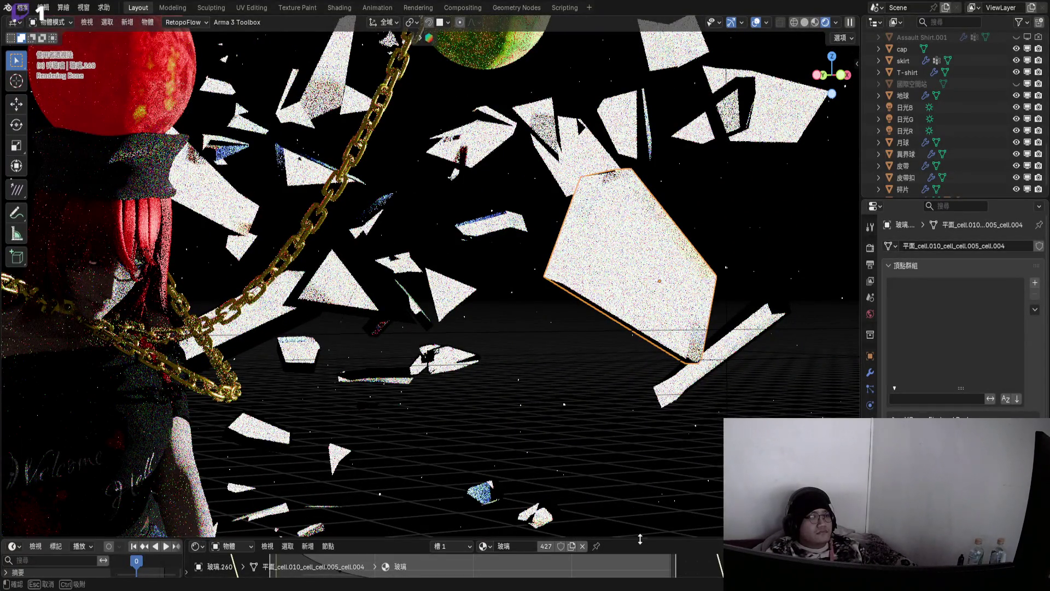
left_click_drag(640, 539, 640, 334)
scroll(469, 415, "down", 3)
mouse_move(498, 418)
middle_mouse_down()
mouse_move(638, 465)
mouse_move(350, 438)
mouse_move(616, 494)
middle_mouse_up()
scroll(632, 448, "up", 3)
scroll(350, 438, "down", 3)
- Try new numbers in the value nodes, such as 16.200, then restore the original 0.200
scroll(383, 448, "up", 5)
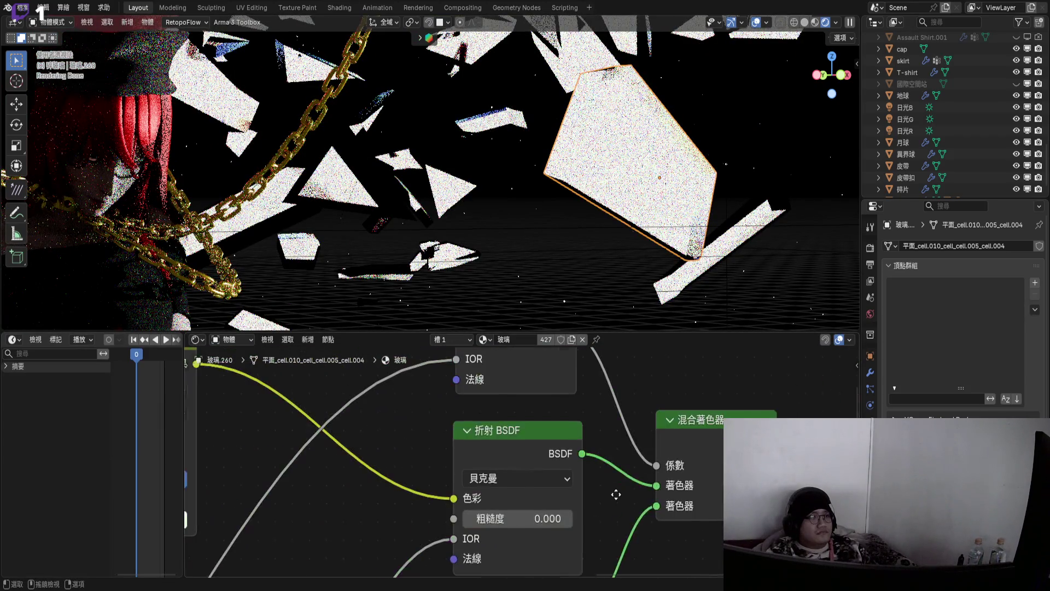
scroll(616, 494, "down", 3)
mouse_move(552, 491)
middle_mouse_down()
mouse_move(527, 386)
mouse_move(611, 467)
mouse_move(572, 388)
mouse_move(633, 555)
mouse_move(601, 536)
middle_mouse_up()
scroll(499, 451, "up", 3)
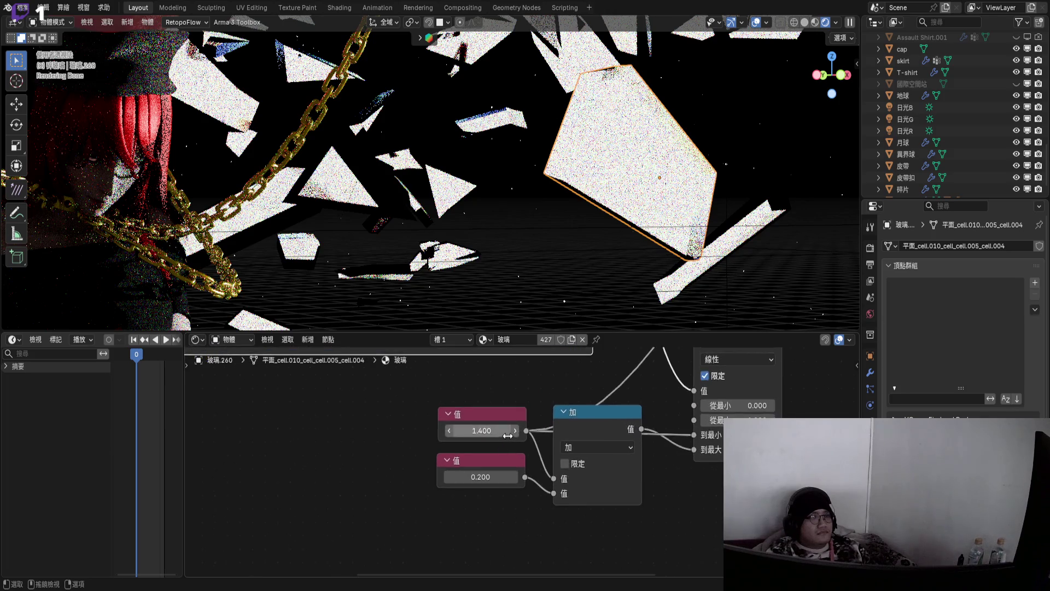
mouse_move(454, 491)
left_mouse_down()
mouse_move(383, 491)
mouse_move(691, 490)
mouse_move(454, 490)
left_mouse_up()
scroll(556, 484, "down", 4)
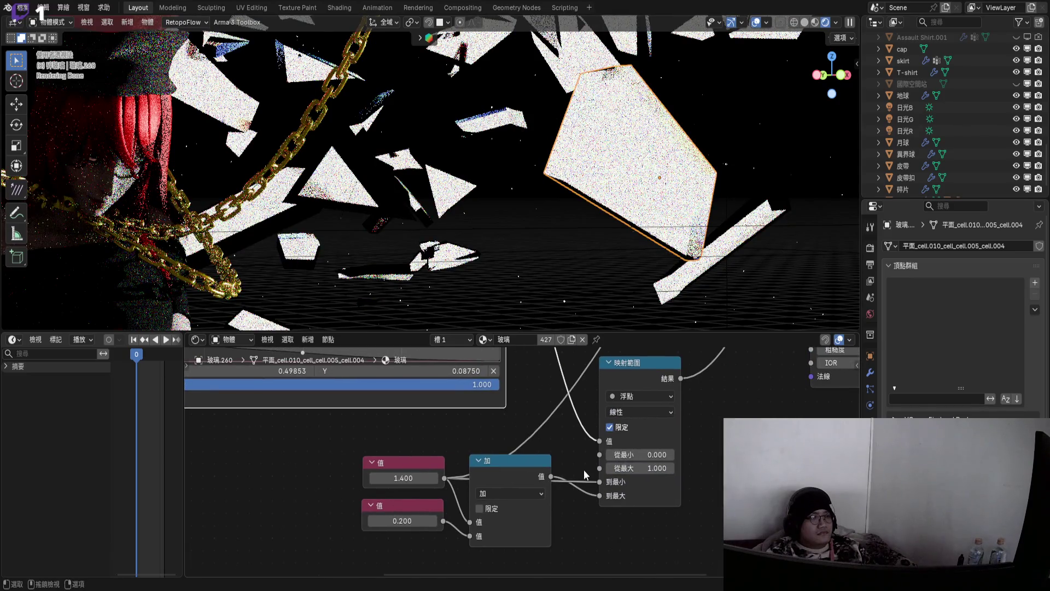
scroll(583, 469, "up", 2)
left_click_drag(407, 518, 755, 517)
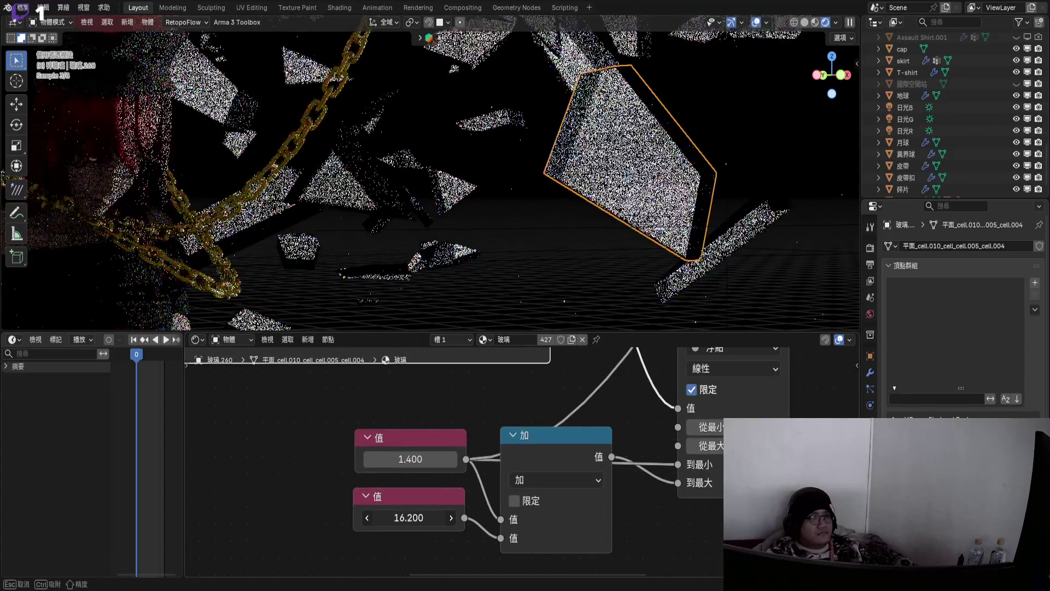
key("Escape")
- Preview a refraction roughness of 0.585, then cancel back to 0.000
scroll(596, 438, "down", 2)
middle_click_drag(717, 436, 481, 480)
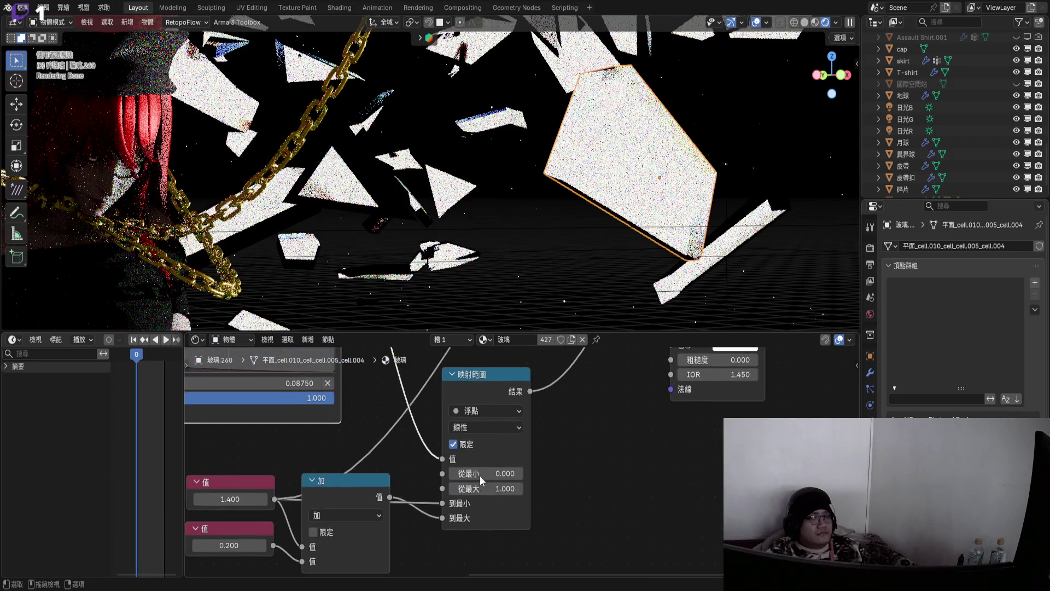
scroll(481, 479, "up", 3)
scroll(481, 479, "right", 4)
mouse_move(659, 413)
middle_mouse_down()
mouse_move(608, 470)
mouse_move(565, 464)
middle_mouse_up()
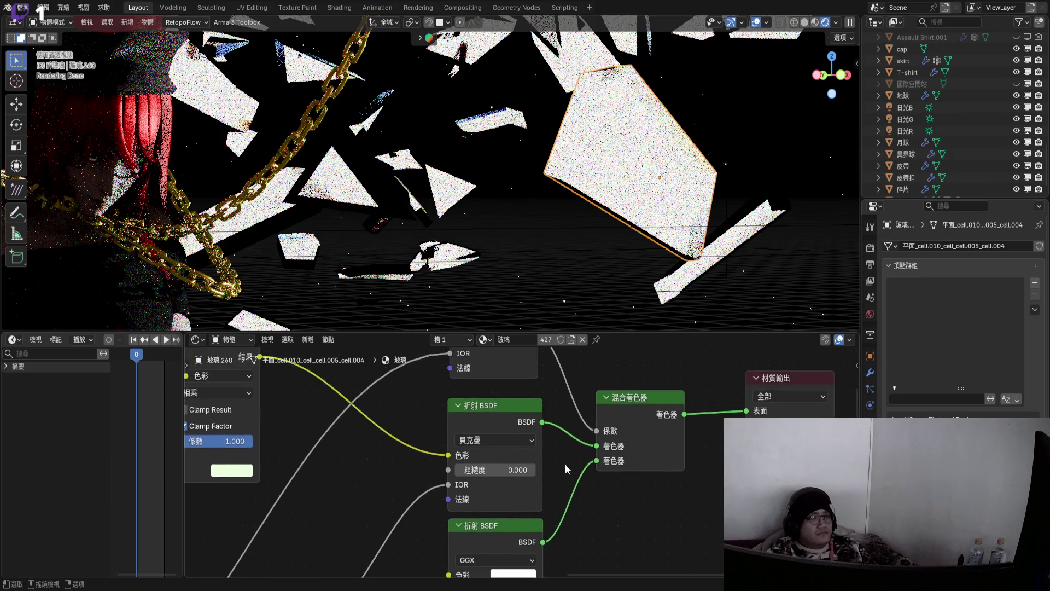
scroll(490, 471, "up", 2)
scroll(487, 469, "up", 1)
left_click_drag(481, 465, 525, 465)
key("Escape")
- Collapse the node editor so the rendered viewport fills the screen again
scroll(589, 444, "down", 3)
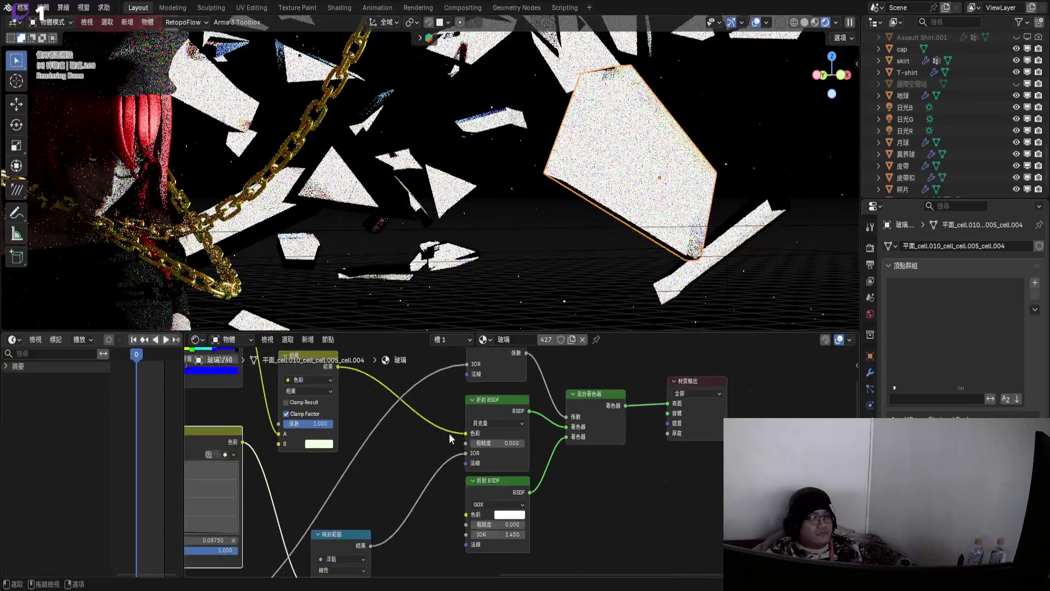
scroll(589, 444, "up", 2)
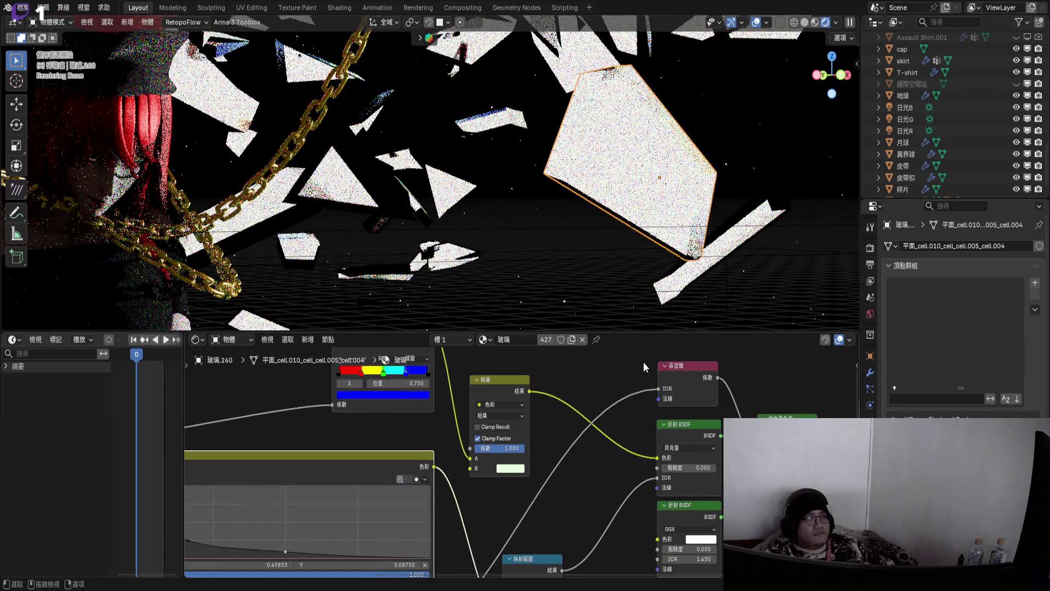
mouse_move(358, 399)
middle_mouse_down()
mouse_move(544, 453)
mouse_move(585, 400)
middle_mouse_up()
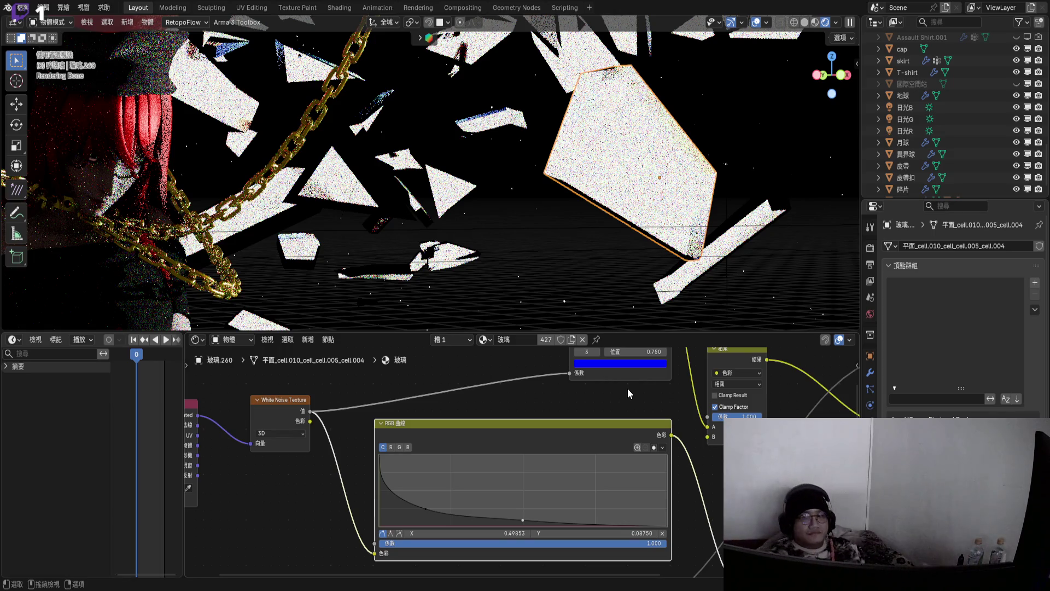
left_click_drag(628, 332, 437, 561)
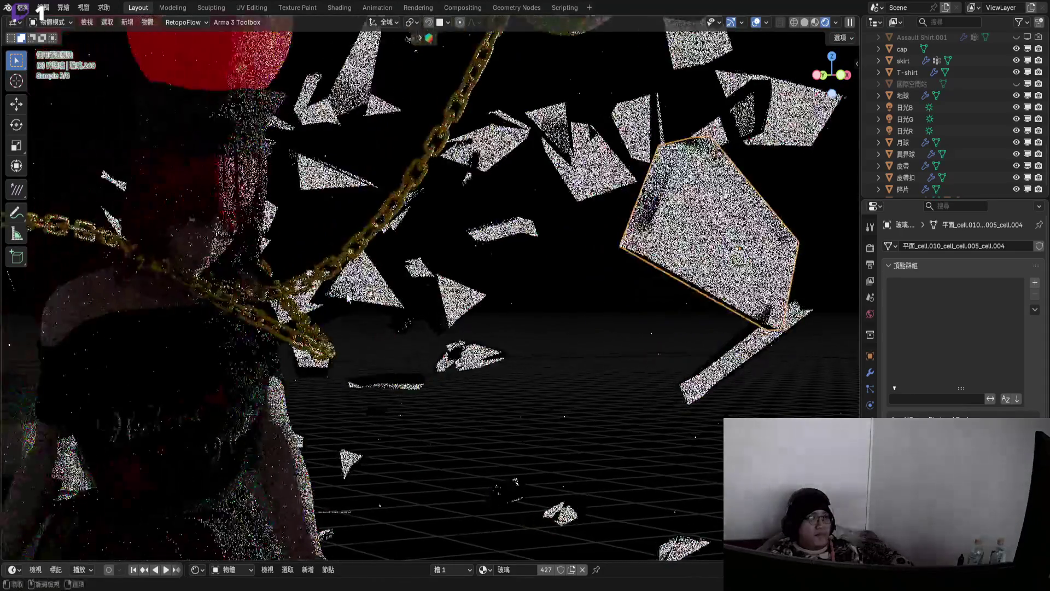
- Check the framing through the scene camera, then orbit freely around the glass shards
key("KP_0")
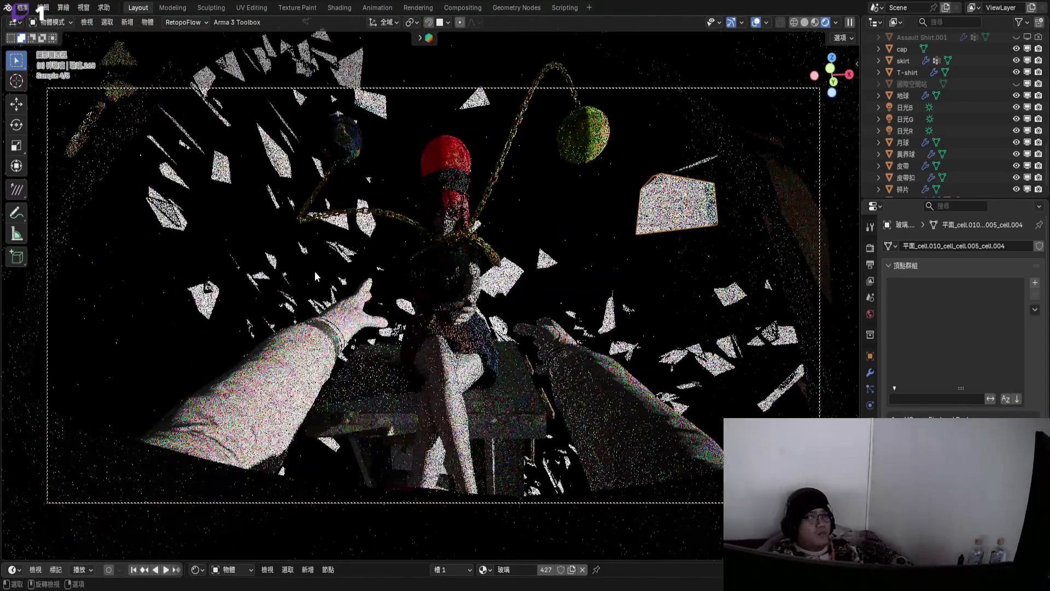
mouse_move(315, 271)
middle_mouse_down()
mouse_move(164, 328)
mouse_move(408, 258)
mouse_move(478, 271)
mouse_move(398, 232)
mouse_move(421, 241)
mouse_move(365, 273)
mouse_move(356, 261)
middle_mouse_up()
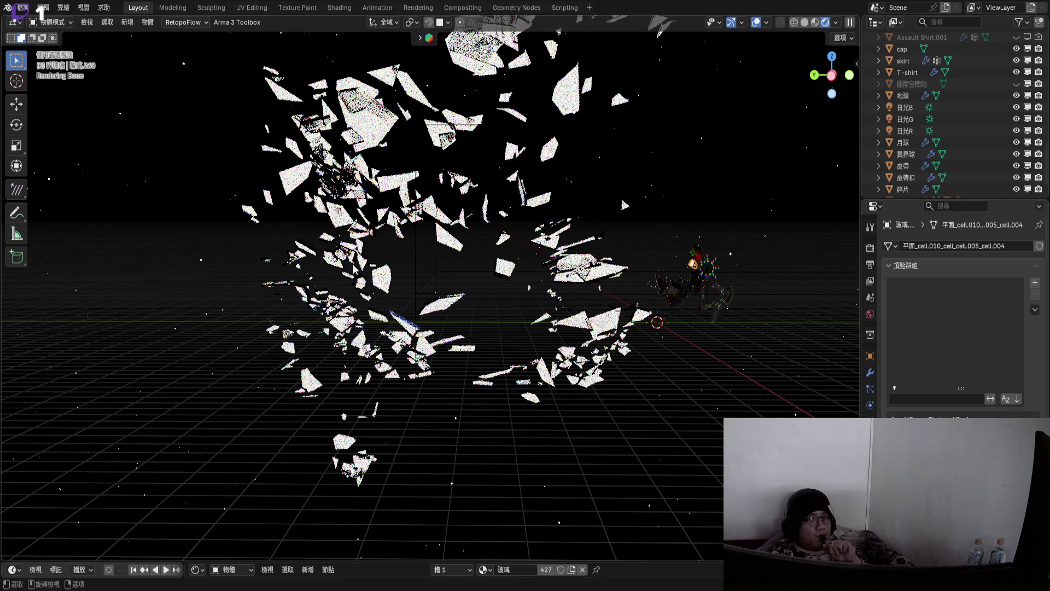
- Pick a different glass shard and turn on proportional editing for soft-falloff moves
mouse_move(354, 268)
middle_mouse_down()
mouse_move(404, 245)
mouse_move(381, 238)
mouse_move(403, 244)
mouse_move(428, 96)
mouse_move(383, 206)
middle_mouse_up()
scroll(364, 291, "up", 2)
left_click(375, 287)
scroll(374, 258, "down", 3)
scroll(383, 207, "up", 2)
key("o")
key("g")
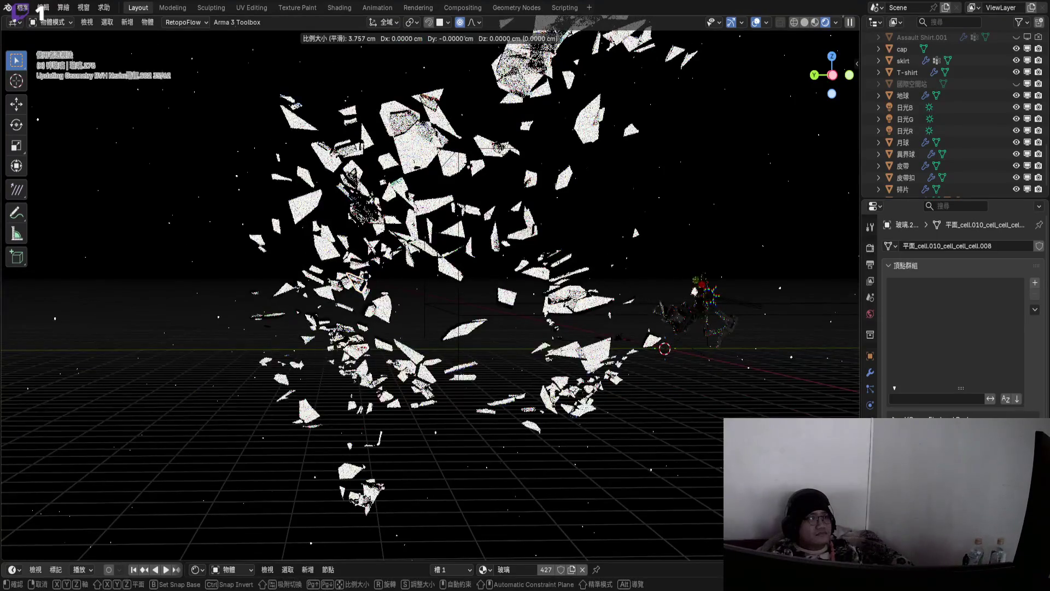
key("Escape")
- Preview the viewport with the grey studio world instead of the scene world
left_click(835, 22)
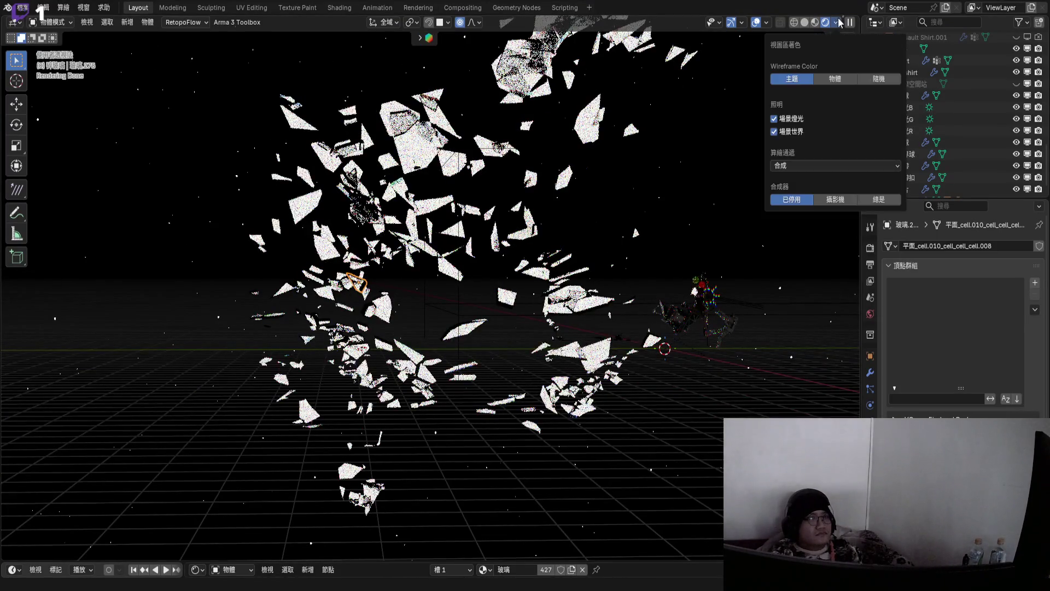
left_click(774, 133)
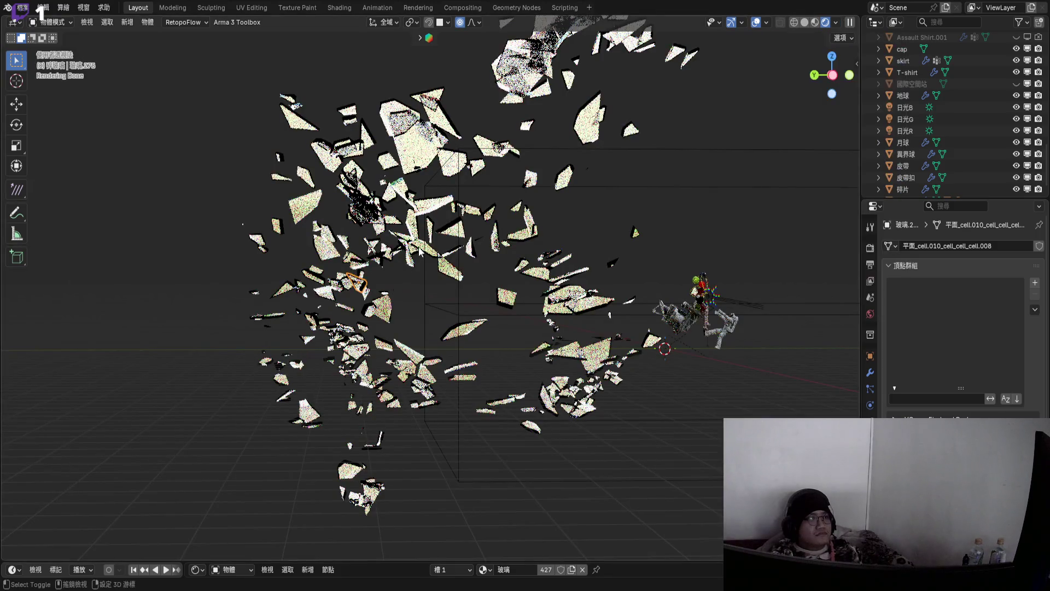
middle_click_drag(399, 268, 412, 257)
scroll(412, 257, "up", 2)
key("g")
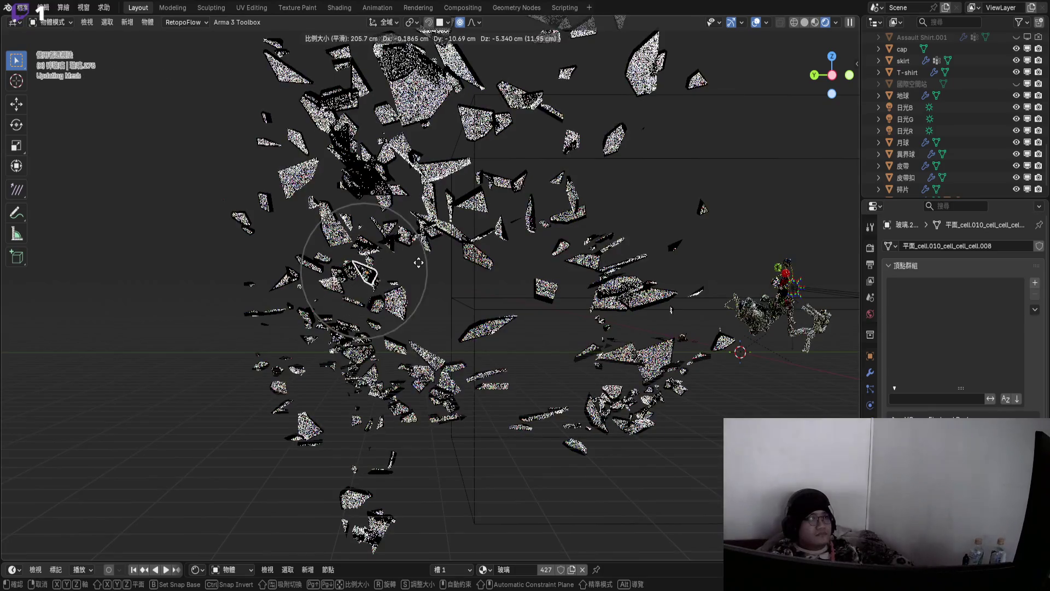
key("Escape")
- Hide the reflection plane probe and move a shard cluster with soft falloff
left_click(448, 263)
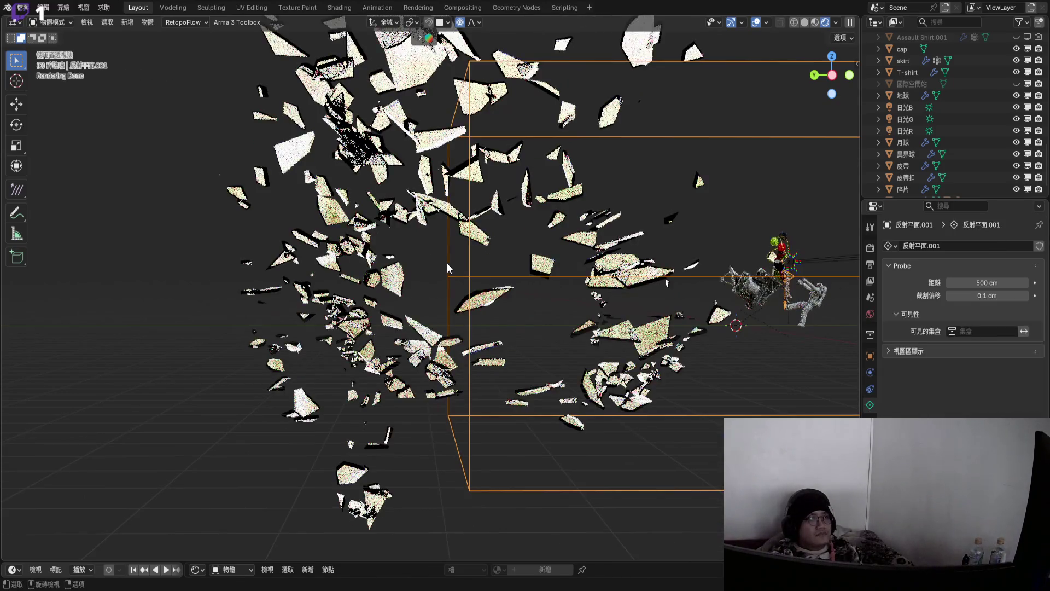
key("h")
middle_click_drag(418, 245, 411, 255, "shift")
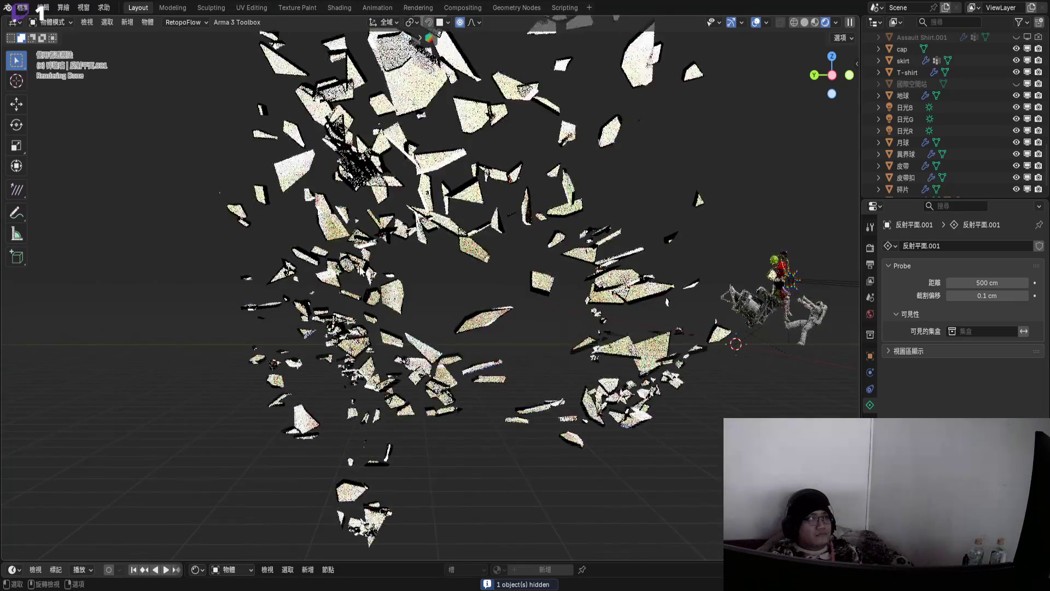
left_click(361, 257)
key("g")
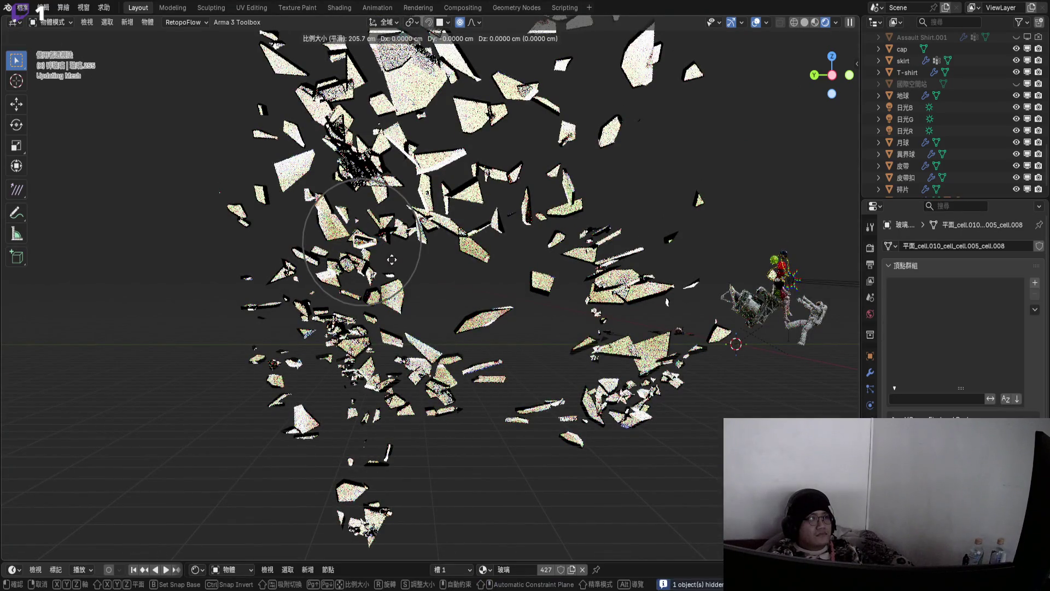
scroll(417, 259, "down", 4)
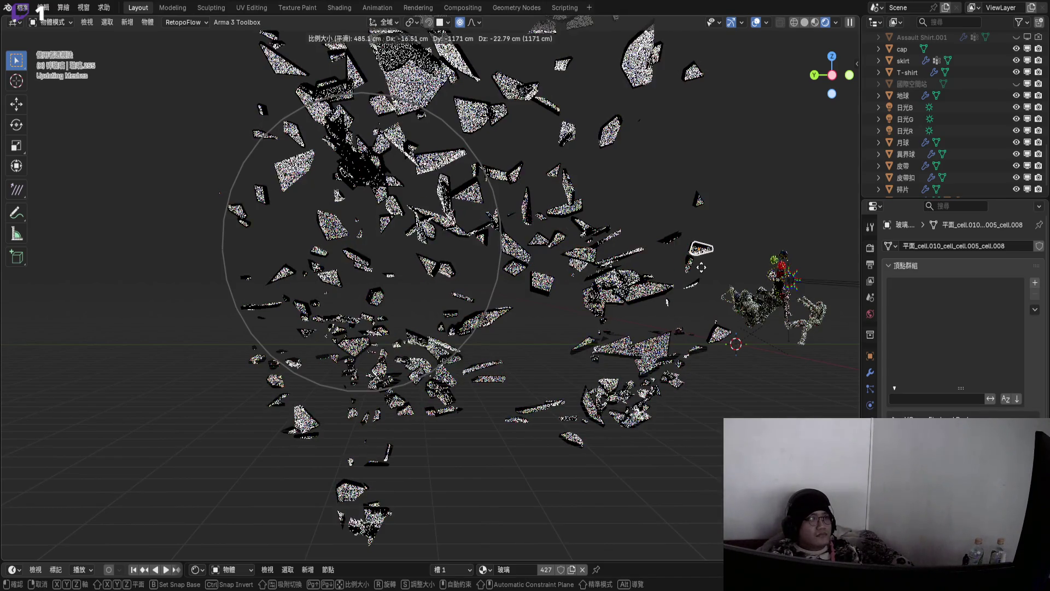
left_click(693, 269)
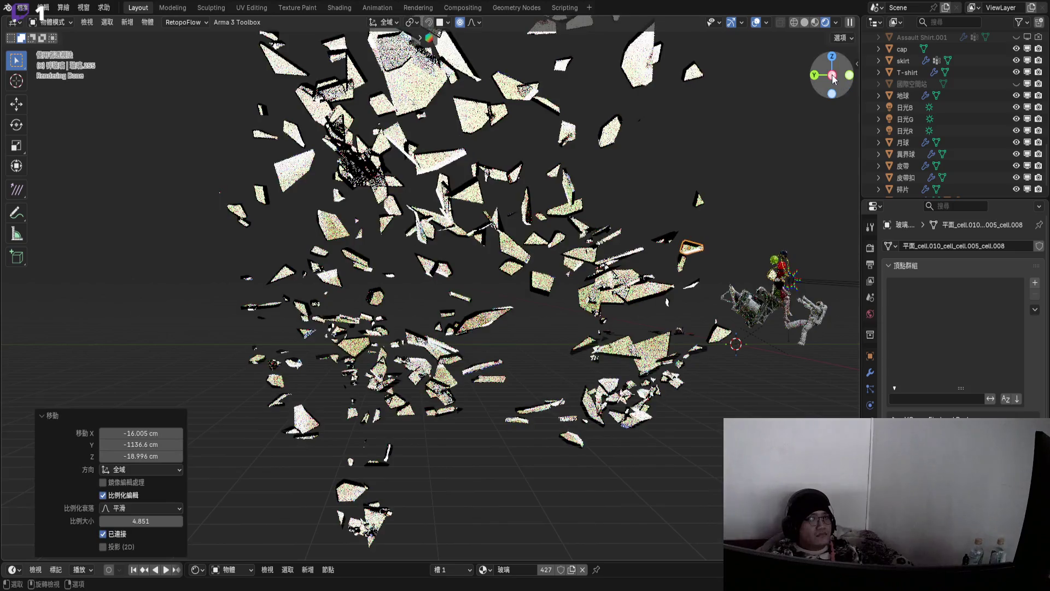
- In side view, rotate the shard cluster -138° with proportional falloff
left_click(832, 75)
scroll(523, 244, "up", 3)
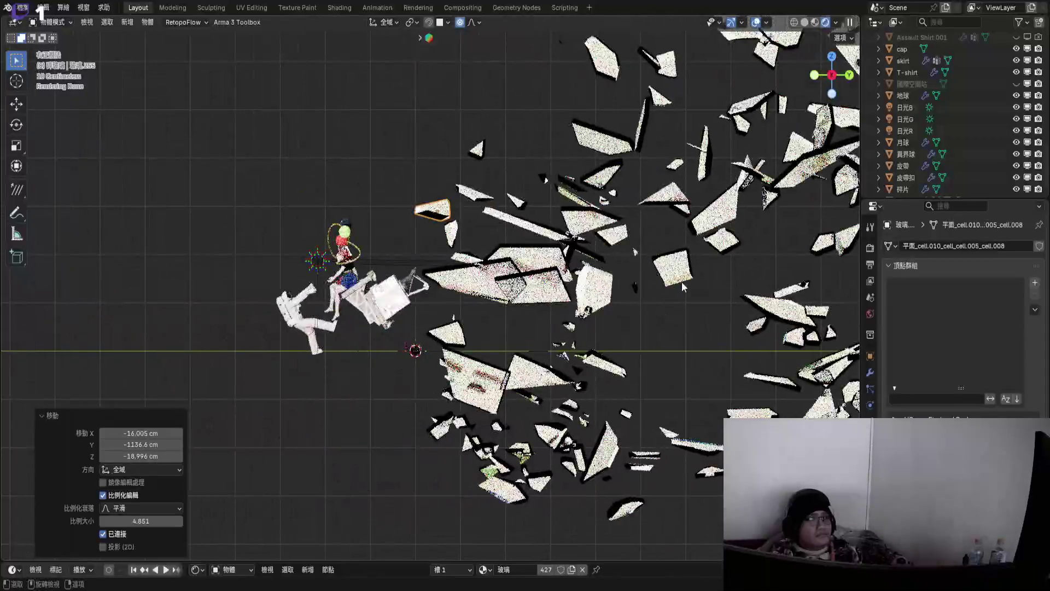
key("r")
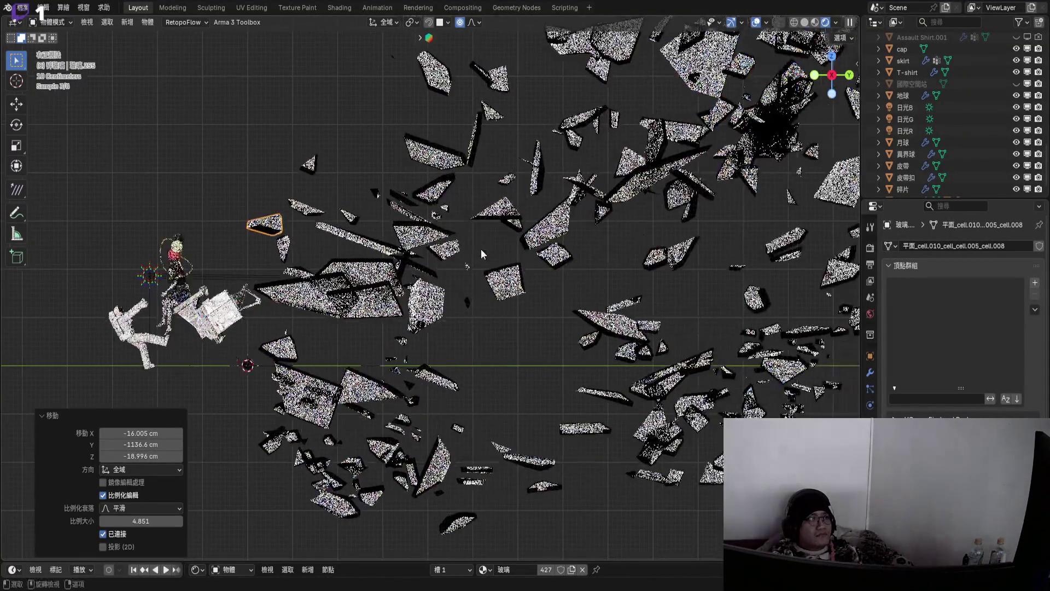
key("Escape")
scroll(584, 254, "down", 2)
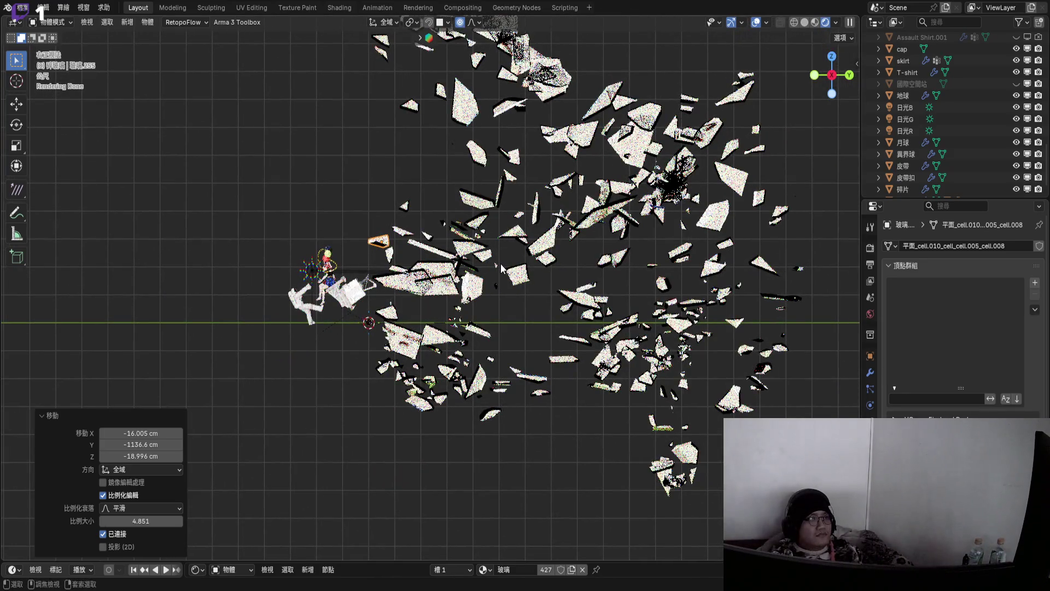
key("ctrl+z")
key("r")
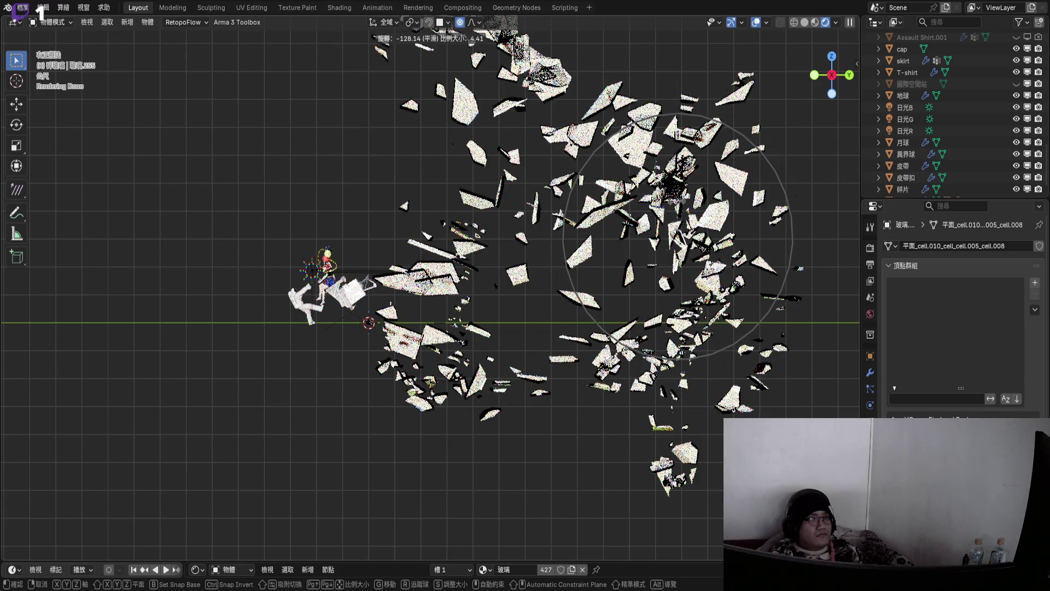
key("g")
key("r")
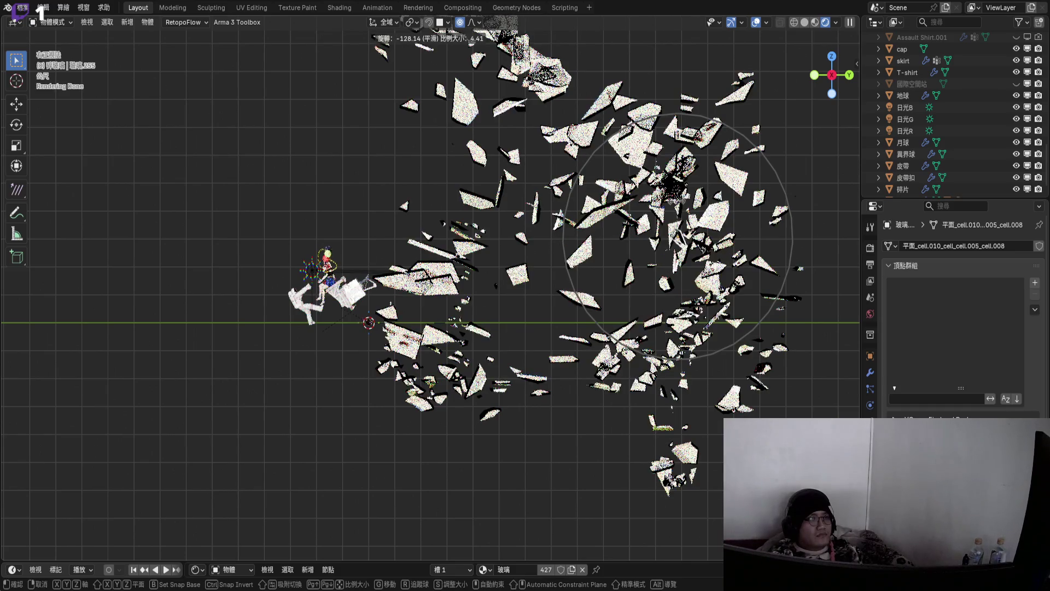
key("Return")
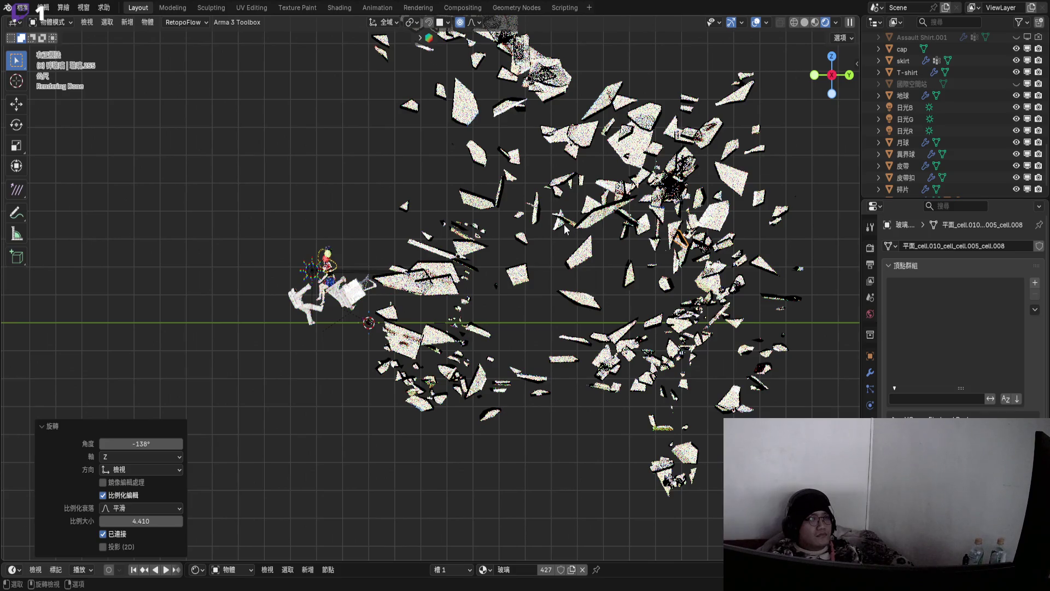
- Move the rotated shards freely to a new spot with falloff
key("g")
key("z")
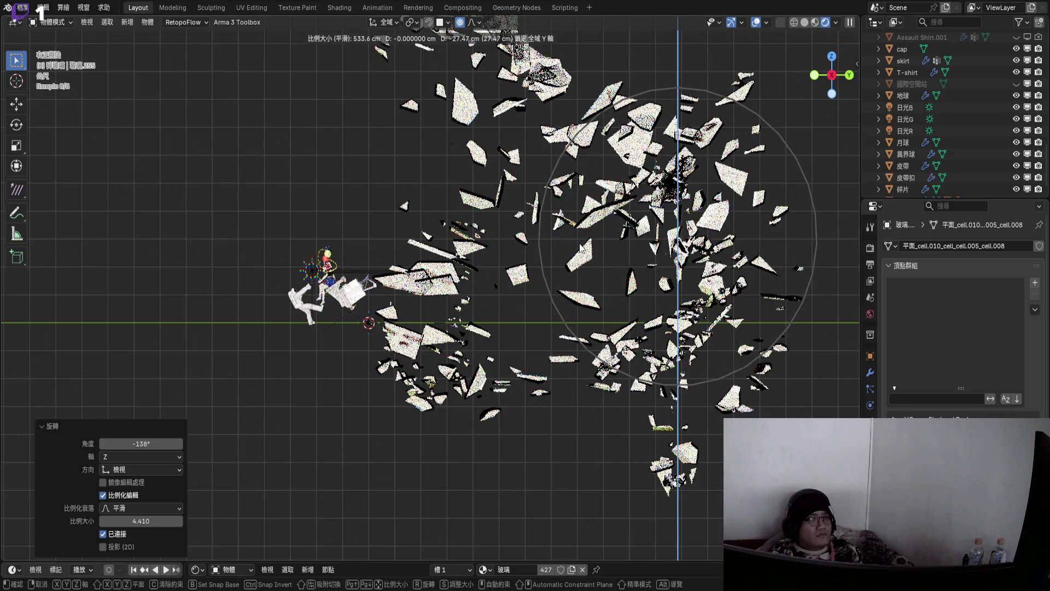
key("y")
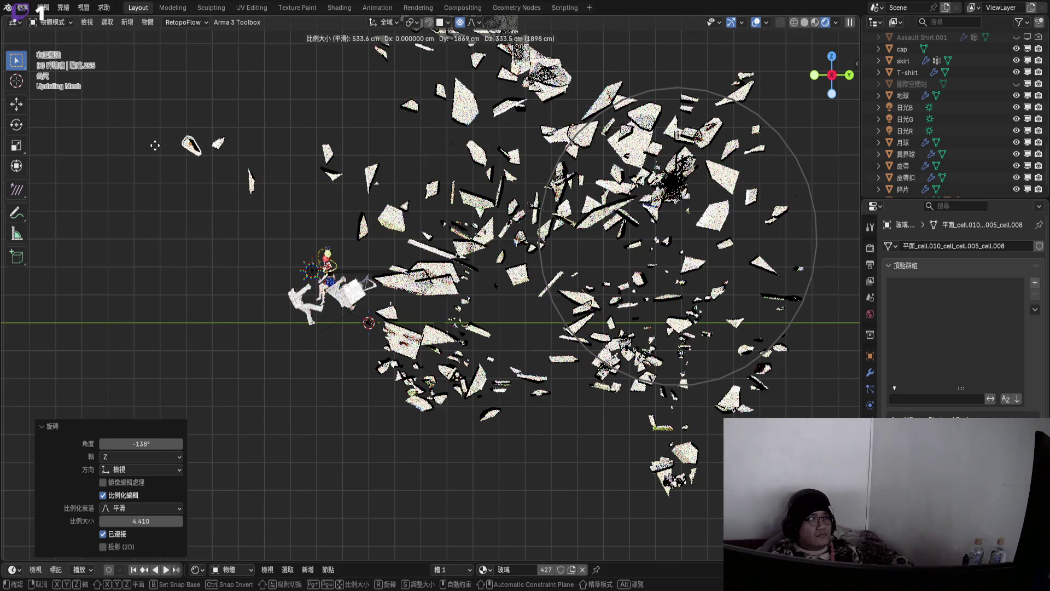
left_click(183, 142)
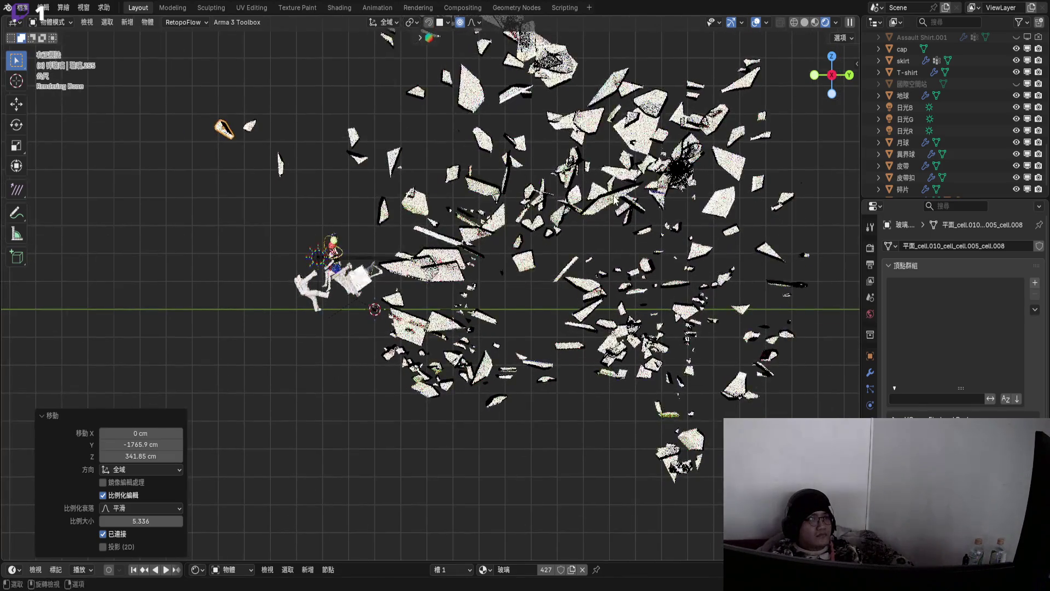
- Rotate the lone far-left shard 95.7° and shift it with falloff
left_click(606, 210)
key("r")
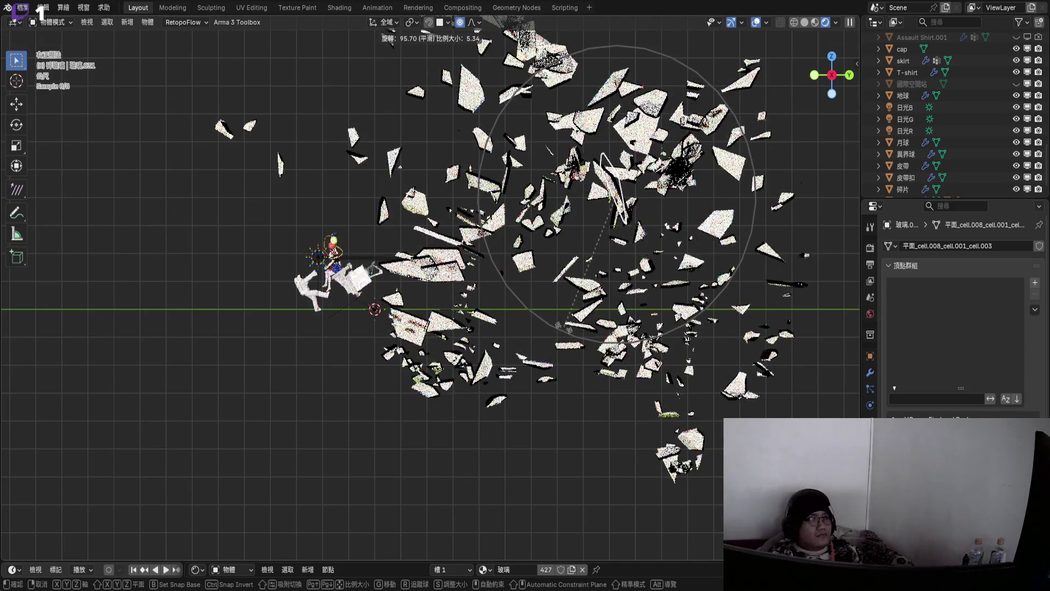
left_click(557, 325)
middle_click_drag(557, 325, 640, 273, "shift")
key("g")
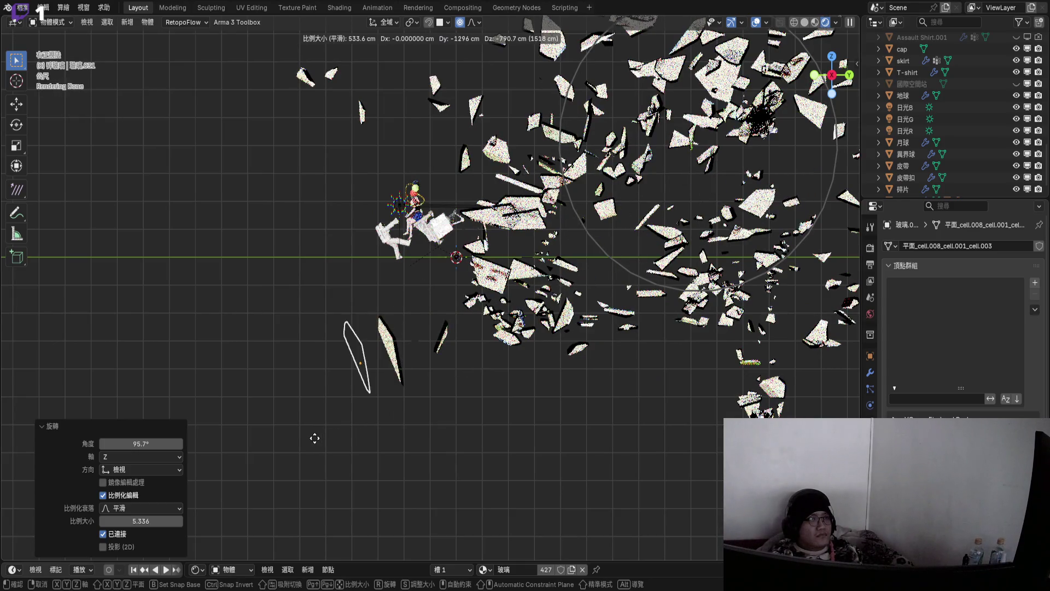
left_click(648, 303)
- Swirl the upper shard cluster -175° about Z with proportional size 5.336
middle_click_drag(649, 303, 539, 358, "shift")
left_click(617, 136)
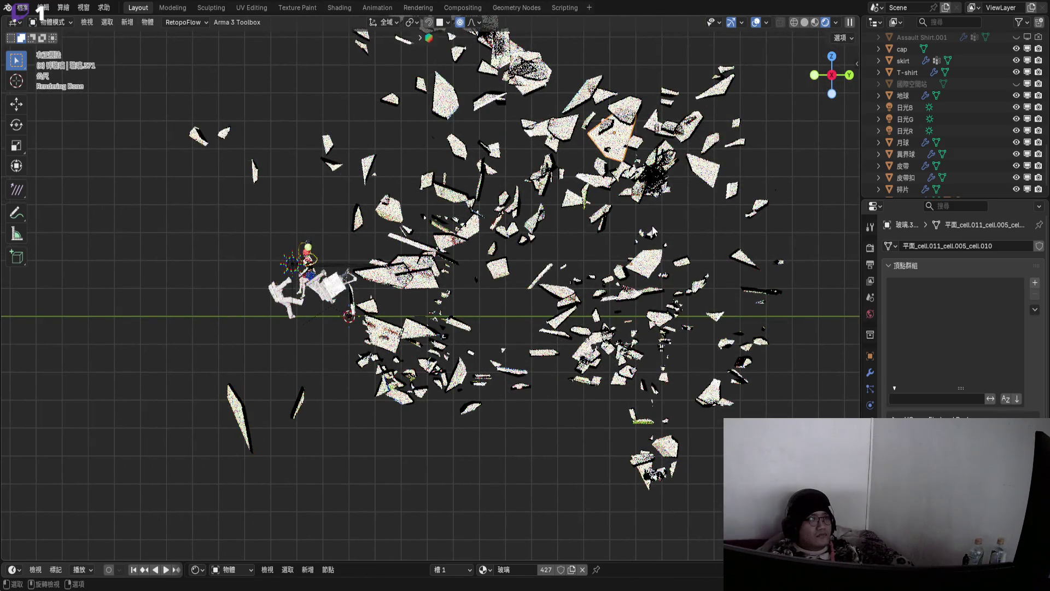
key("r")
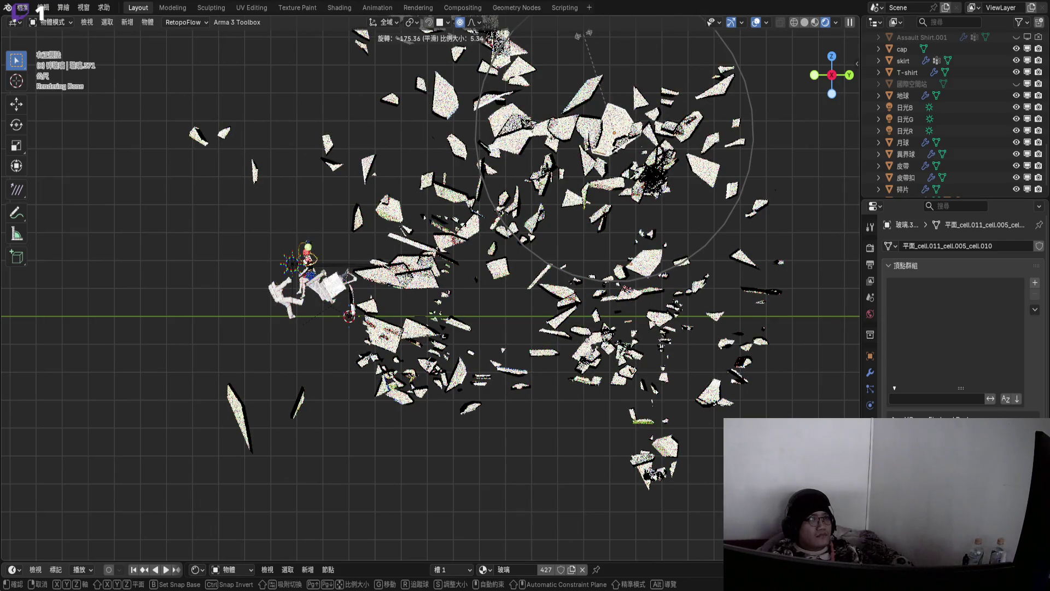
left_click(602, 219)
scroll(601, 219, "up", 2, "shift")
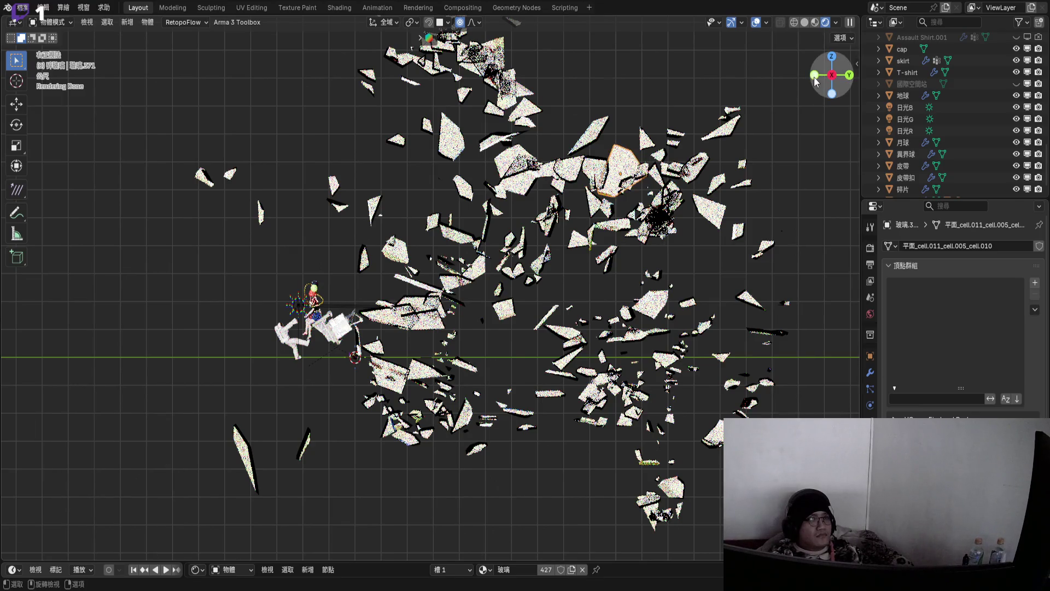
left_click(815, 81)
key("r")
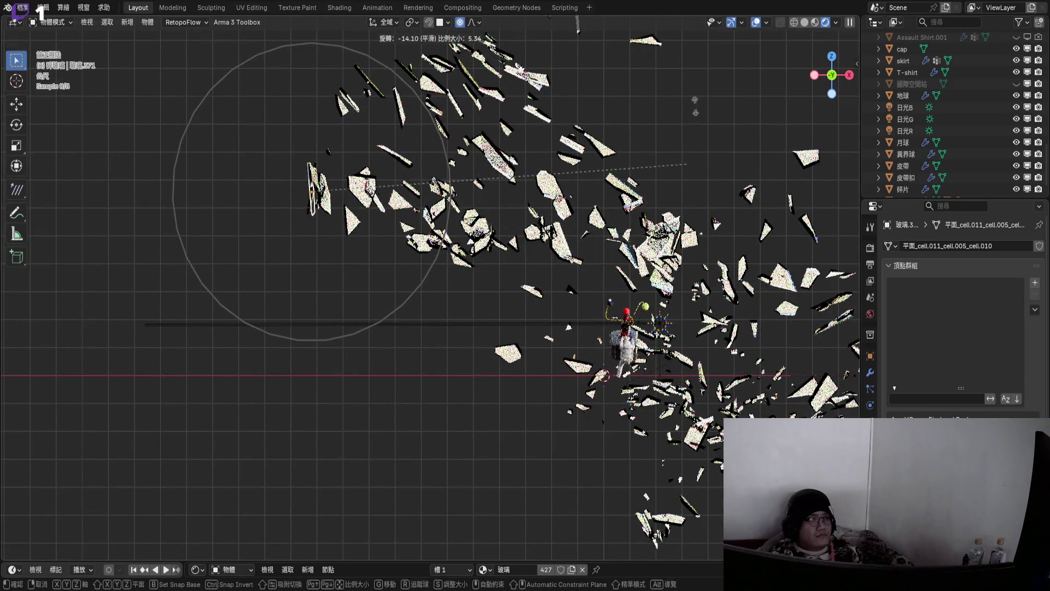
- Confirm the pending rotation and shift the shards twice, undoing the second move
left_click(582, 408)
key("g")
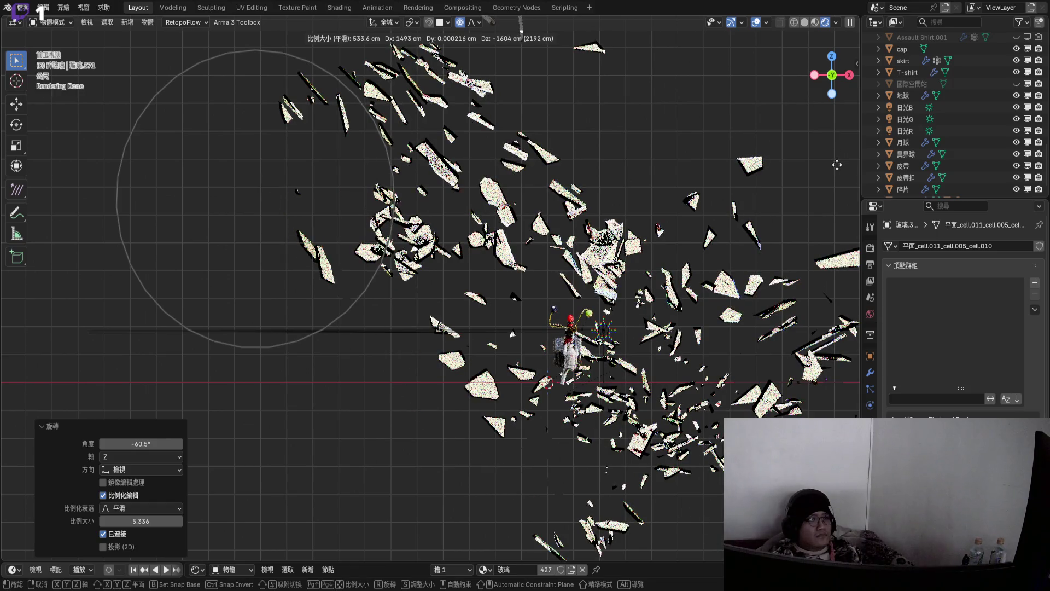
left_click(665, 178)
scroll(512, 327, "down", 1)
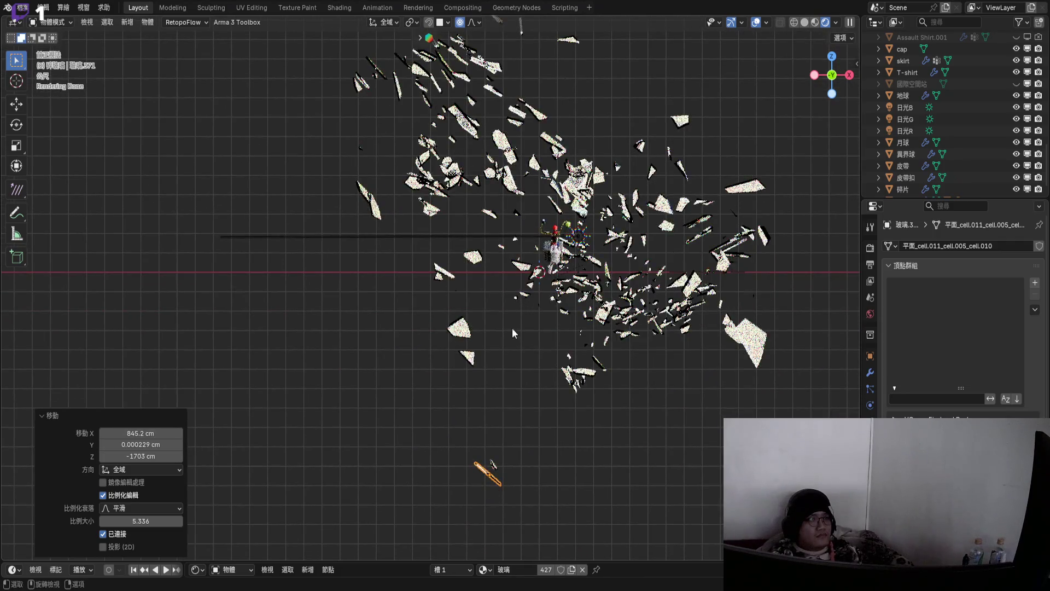
scroll(503, 407, "down", 1, "shift")
key("g")
scroll(487, 420, "up", 1)
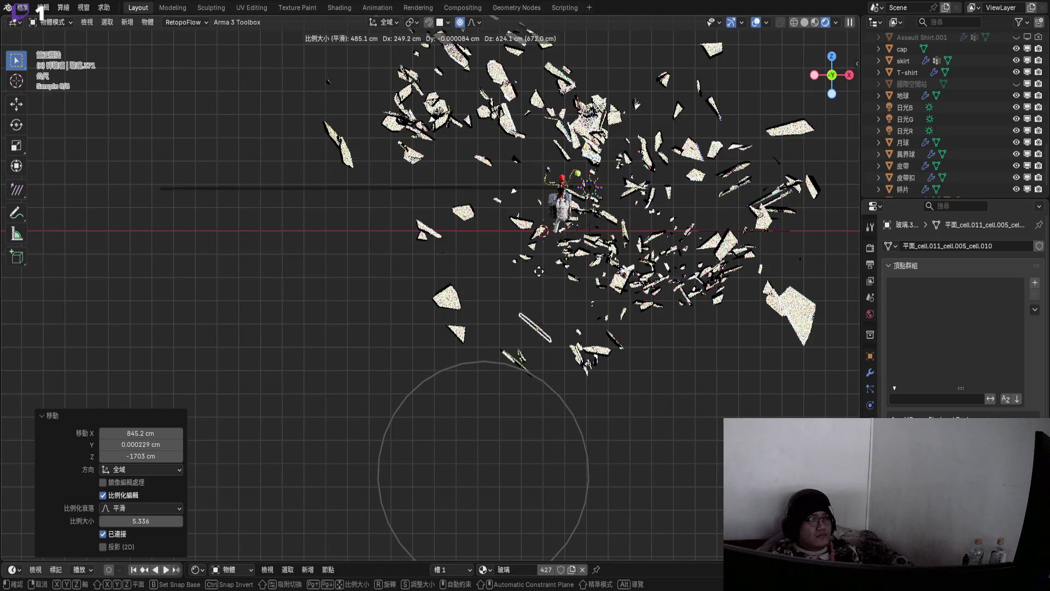
left_click(567, 305)
scroll(525, 290, "up", 3, "shift")
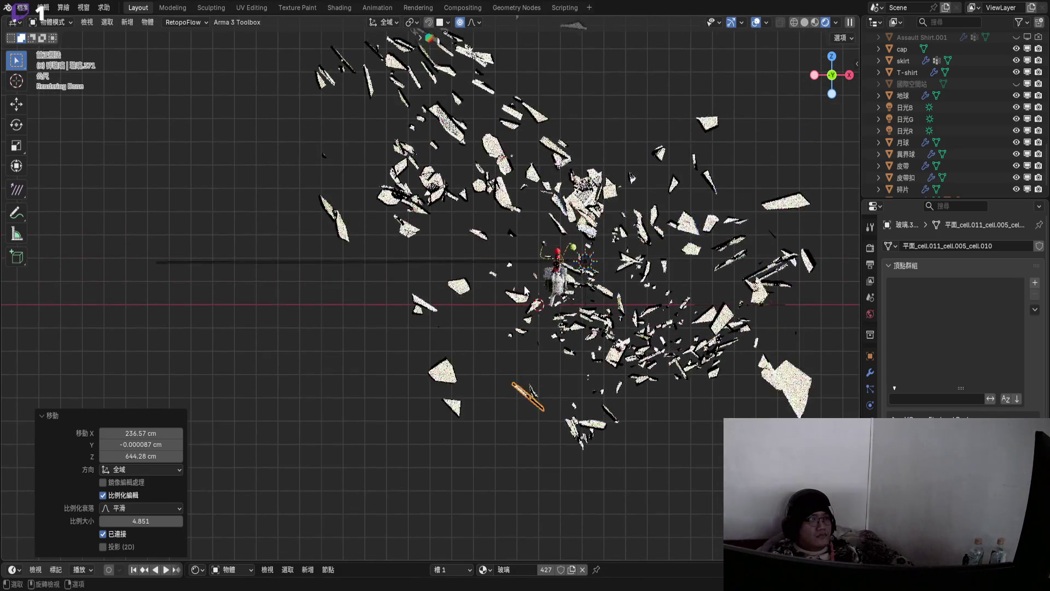
middle_click_drag(531, 212, 544, 304, "shift")
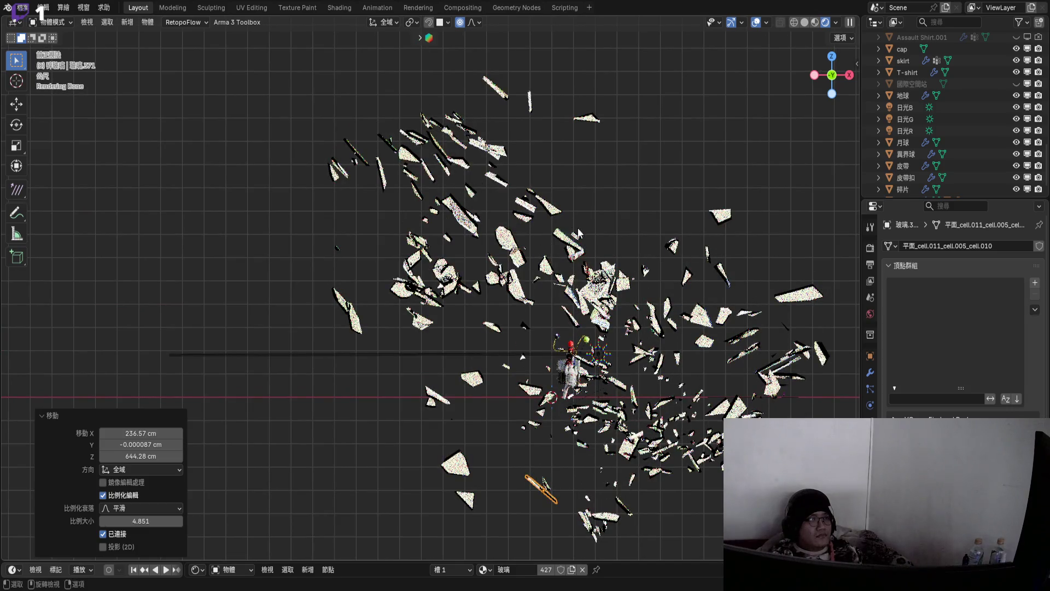
key("ctrl+z")
- Rotate two more shard groups from new angles, the last by -67.5° about Z
left_click(814, 76)
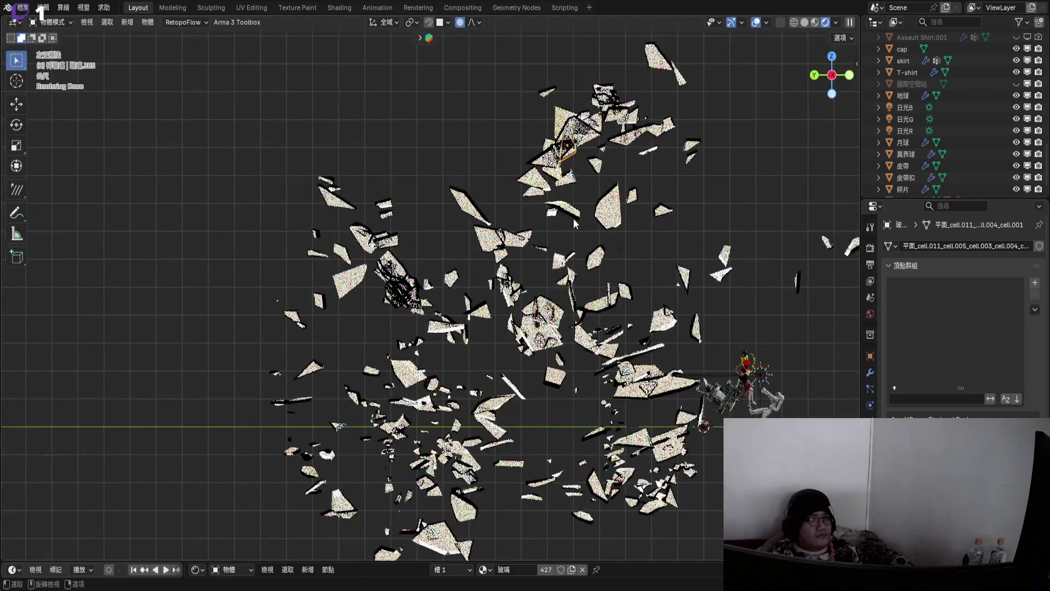
mouse_move(574, 214)
middle_mouse_down()
mouse_move(621, 251)
mouse_move(720, 278)
middle_mouse_up()
key("r")
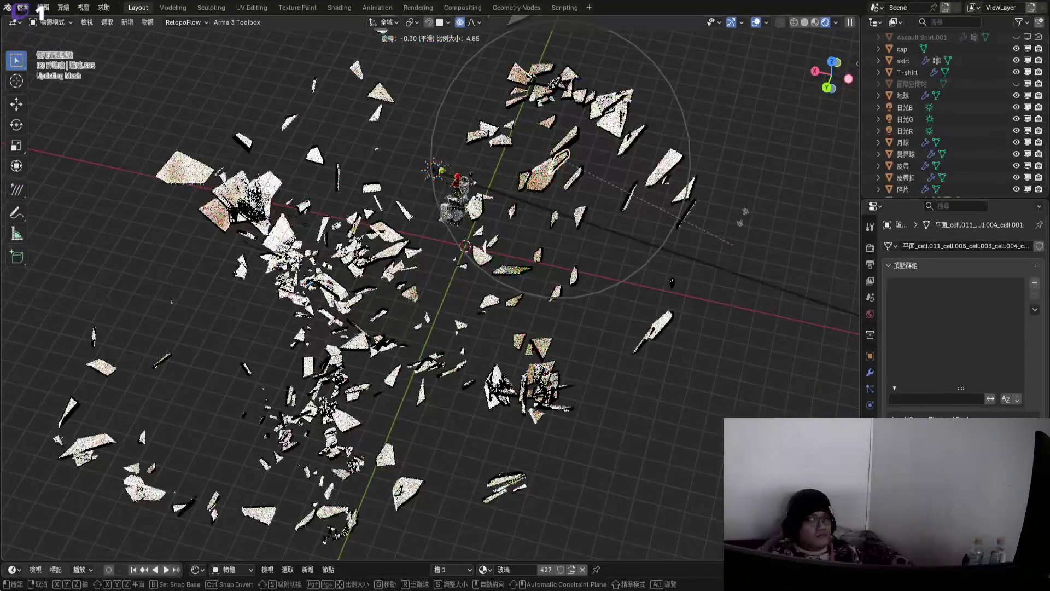
left_click(743, 206)
mouse_move(821, 82)
left_mouse_down()
mouse_move(612, 270)
mouse_move(519, 383)
left_mouse_up()
key("r")
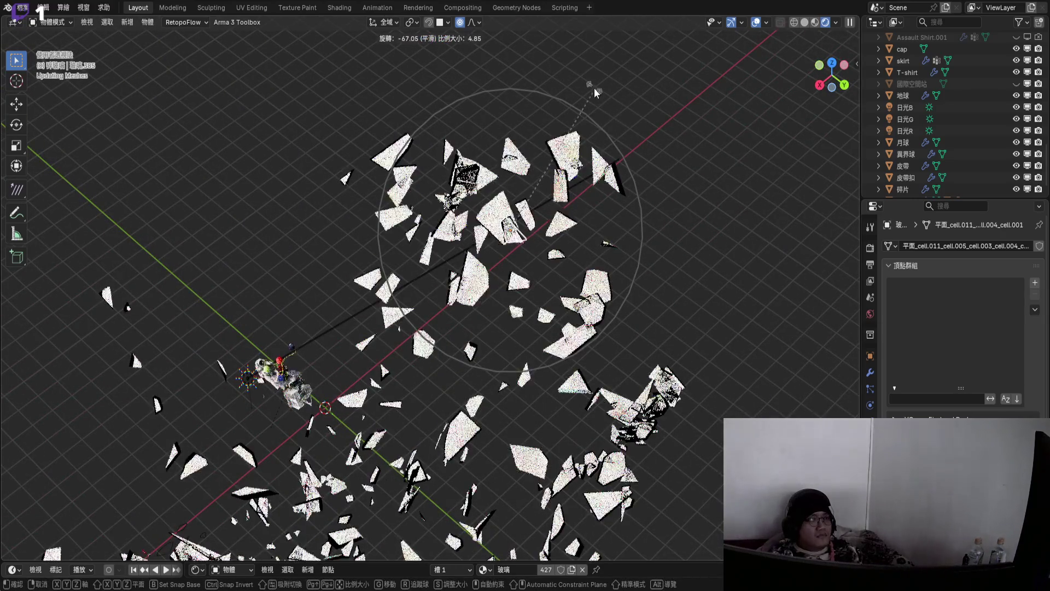
left_click(789, 97)
- Shift the shards 630.06 cm in X and -1323.1 cm in Z, then check through the camera
left_click_drag(820, 82, 804, 101)
scroll(620, 217, "up", 3)
key("g")
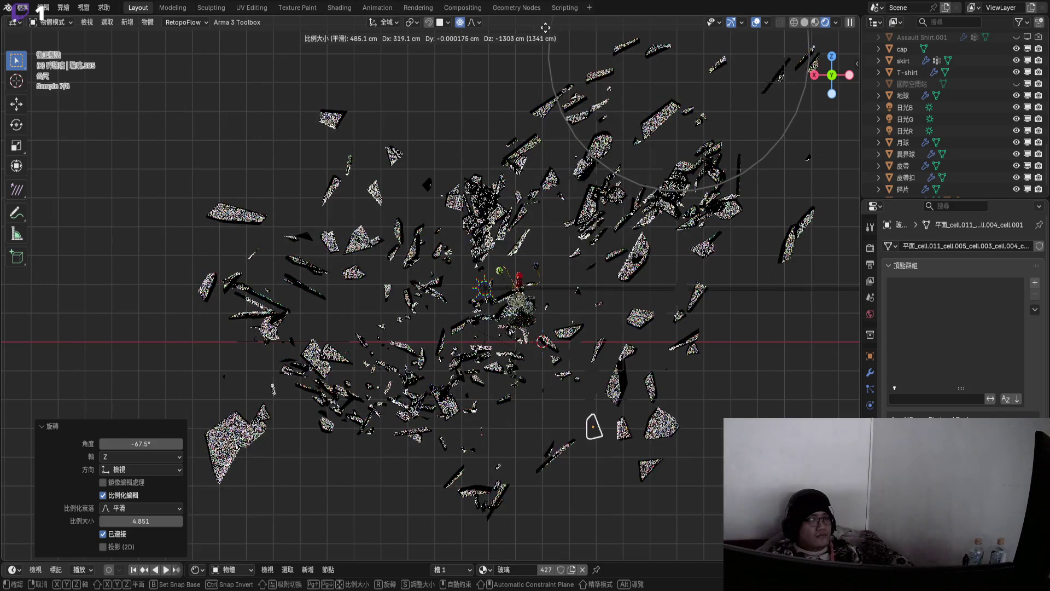
left_click(634, 24)
mouse_move(633, 24)
middle_mouse_down()
mouse_move(553, 277)
mouse_move(569, 301)
mouse_move(490, 268)
mouse_move(637, 274)
mouse_move(346, 258)
mouse_move(574, 227)
mouse_move(591, 275)
middle_mouse_up()
key("KP_0")
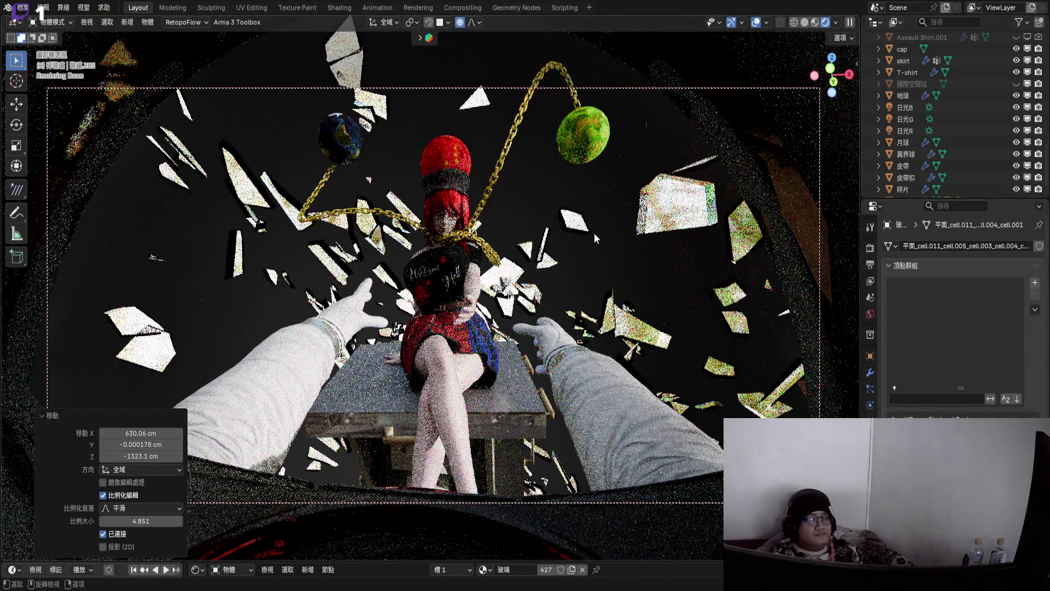
mouse_move(594, 233)
middle_mouse_down()
mouse_move(554, 265)
mouse_move(593, 270)
mouse_move(584, 271)
middle_mouse_up()
scroll(564, 271, "up", 5)
scroll(544, 271, "down", 6)
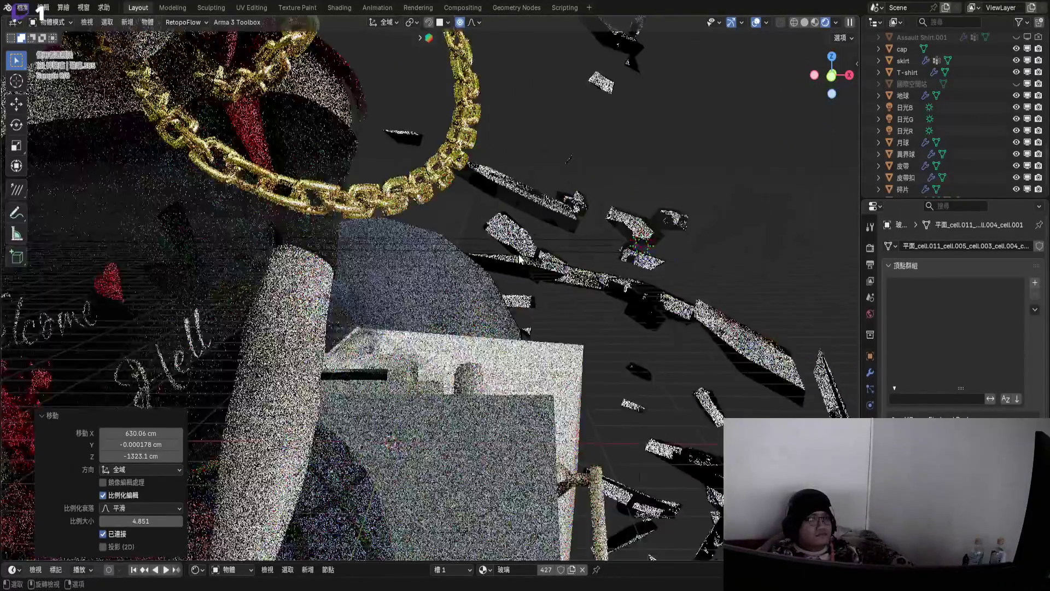
scroll(673, 158, "up", 5)
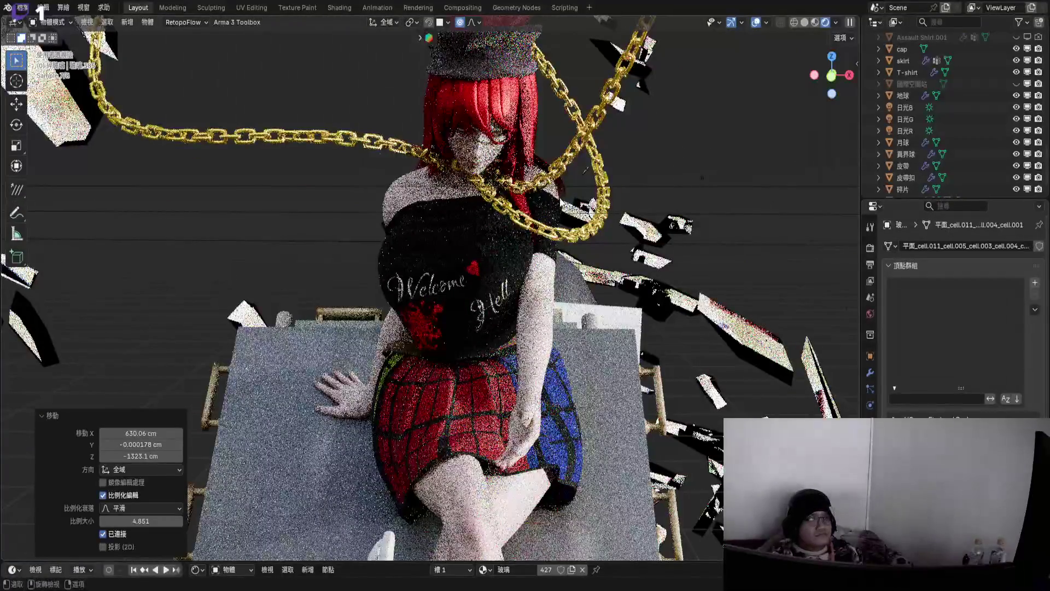
mouse_move(578, 203)
middle_mouse_down()
mouse_move(515, 292)
mouse_move(499, 260)
mouse_move(523, 273)
mouse_move(514, 240)
middle_mouse_up()
scroll(530, 284, "down", 4)
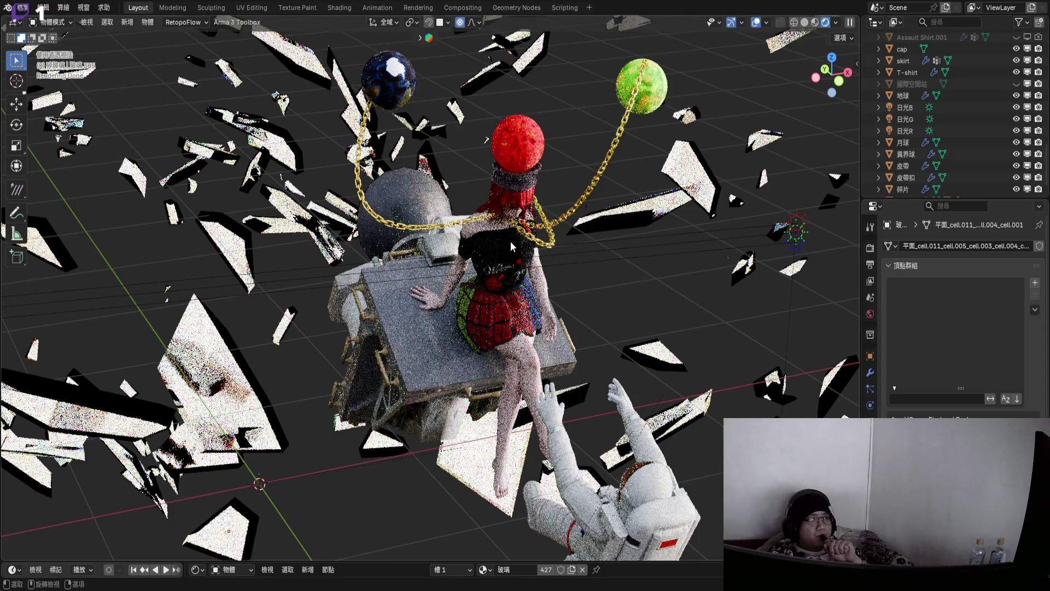
mouse_move(490, 260)
middle_mouse_down()
mouse_move(532, 261)
mouse_move(507, 253)
middle_mouse_up()
scroll(520, 258, "down", 10)
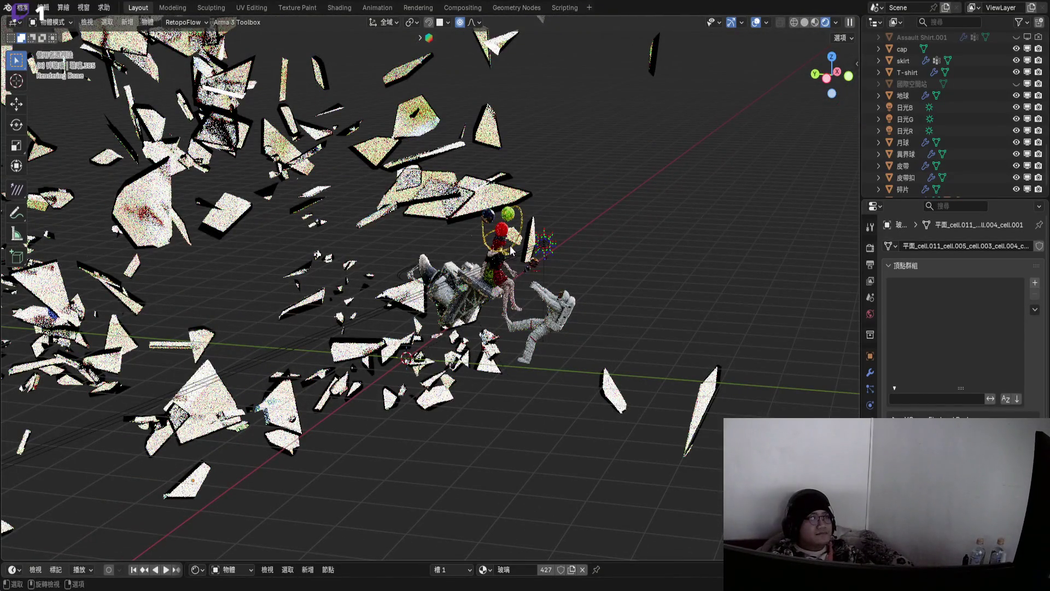
scroll(511, 250, "down", 5)
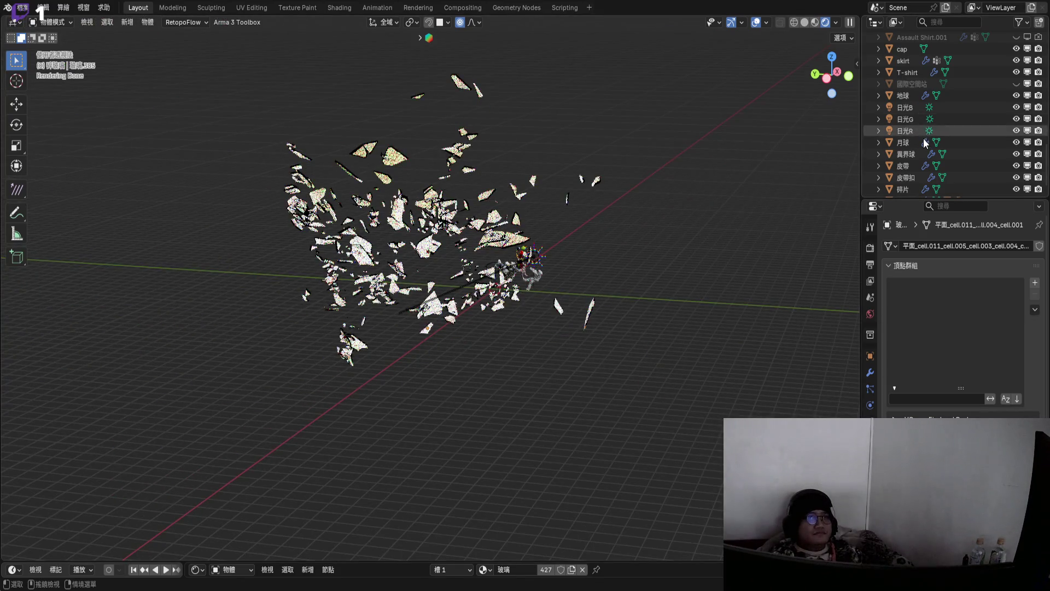
- Unhide 反射平面.001 and select the shard range 玻璃 through 玻璃.426 in the outliner
scroll(925, 143, "down", 1)
scroll(884, 124, "down", 10)
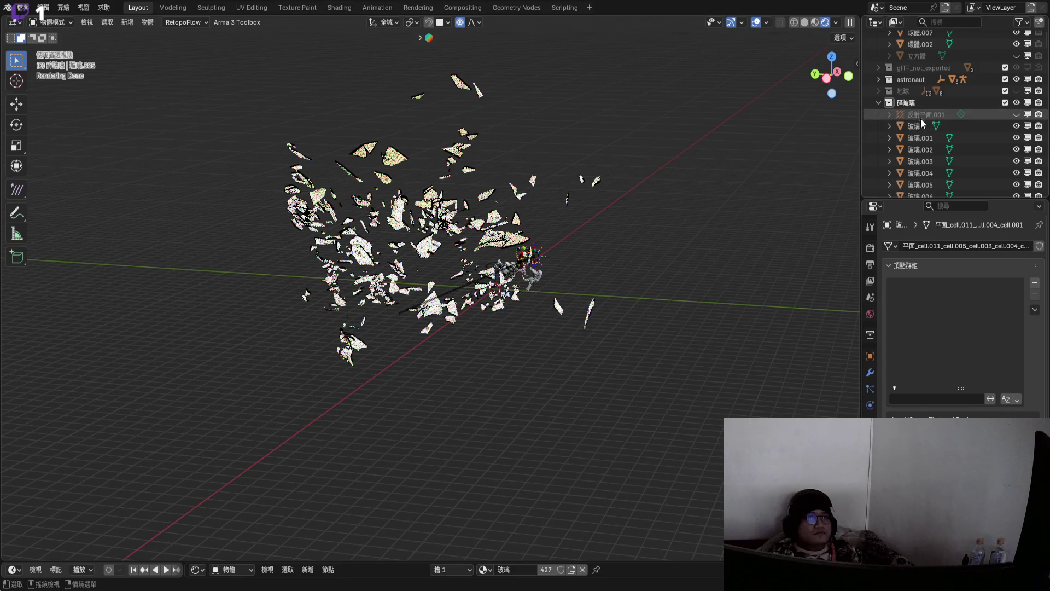
left_click(1016, 114)
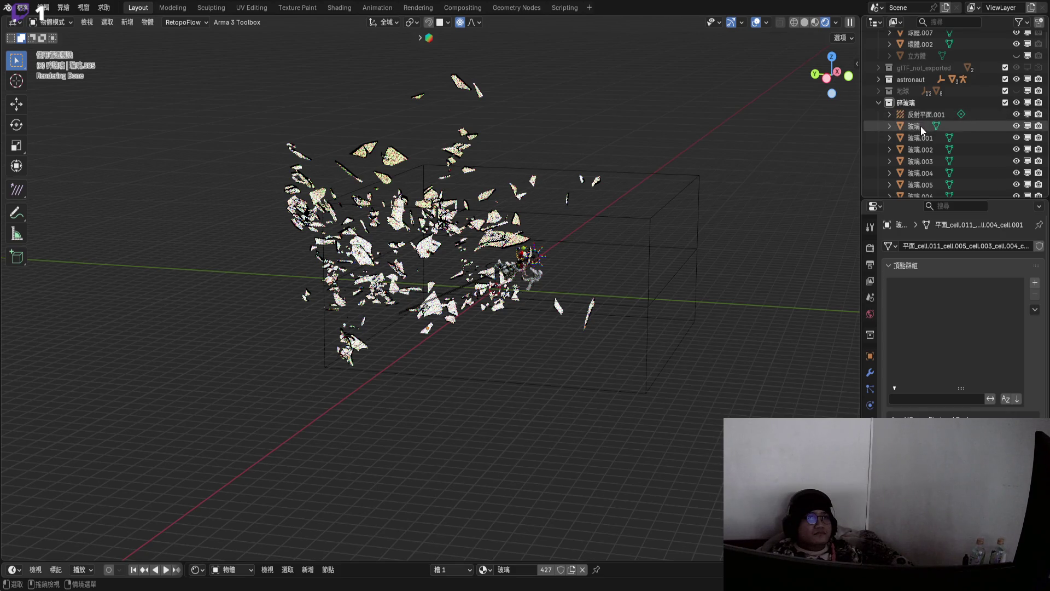
left_click(921, 126)
left_click_drag(1047, 45, 1048, 188)
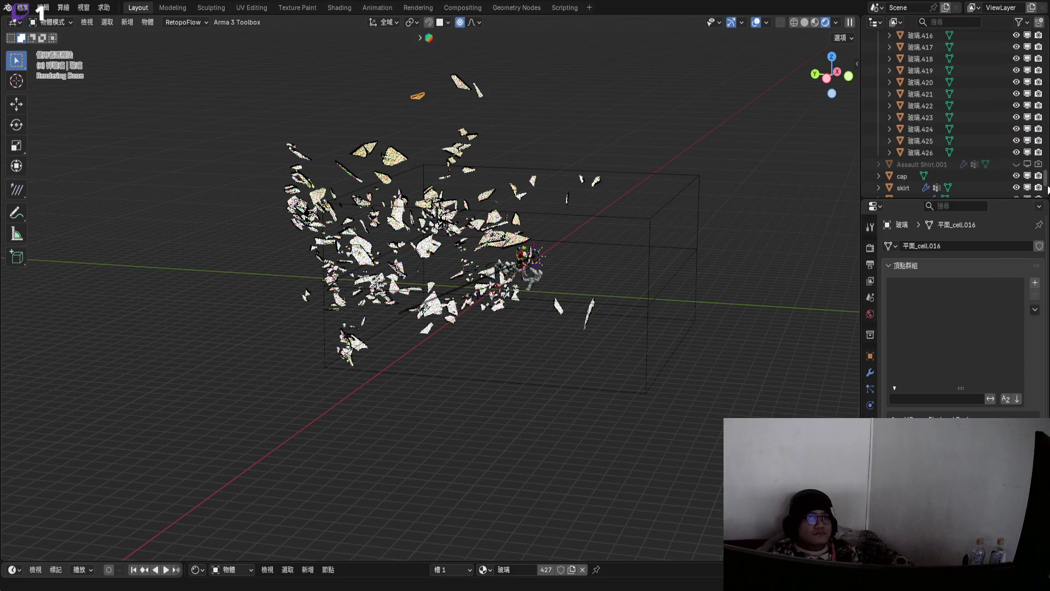
left_click(921, 152, "shift")
scroll(501, 257, "up", 4)
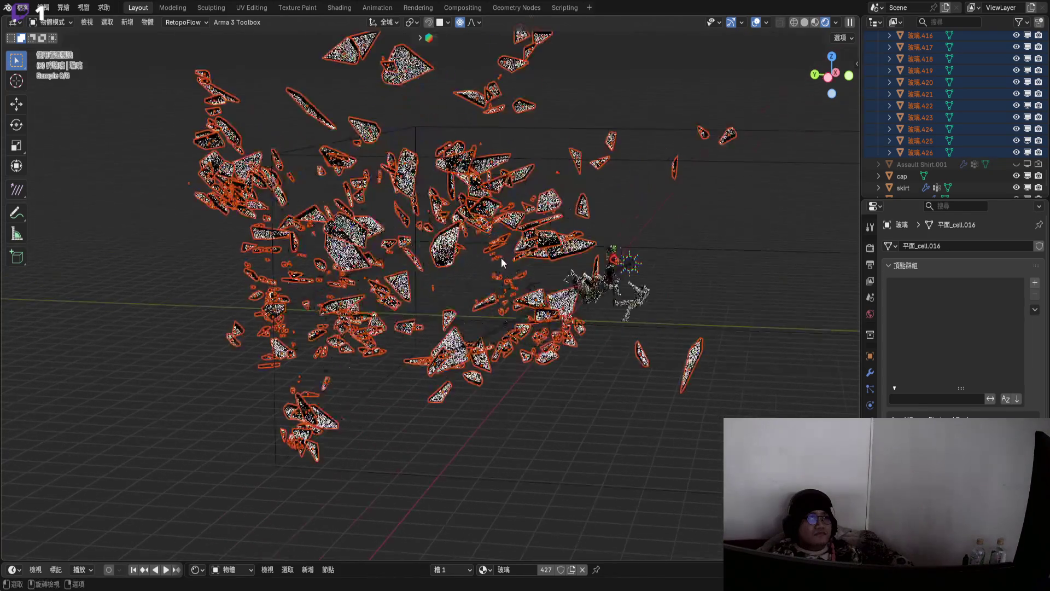
middle_click_drag(501, 261, 513, 251)
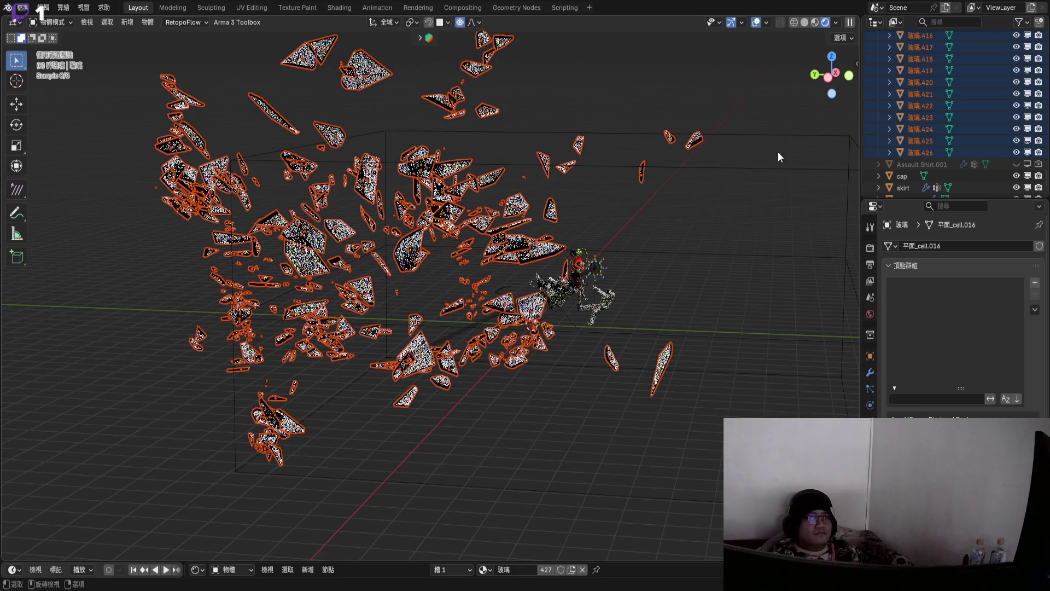
scroll(754, 164, "up", 1)
- Join the selected glass shards into a single 玻璃 mesh with Ctrl+J
right_click(632, 220)
mouse_move(621, 270)
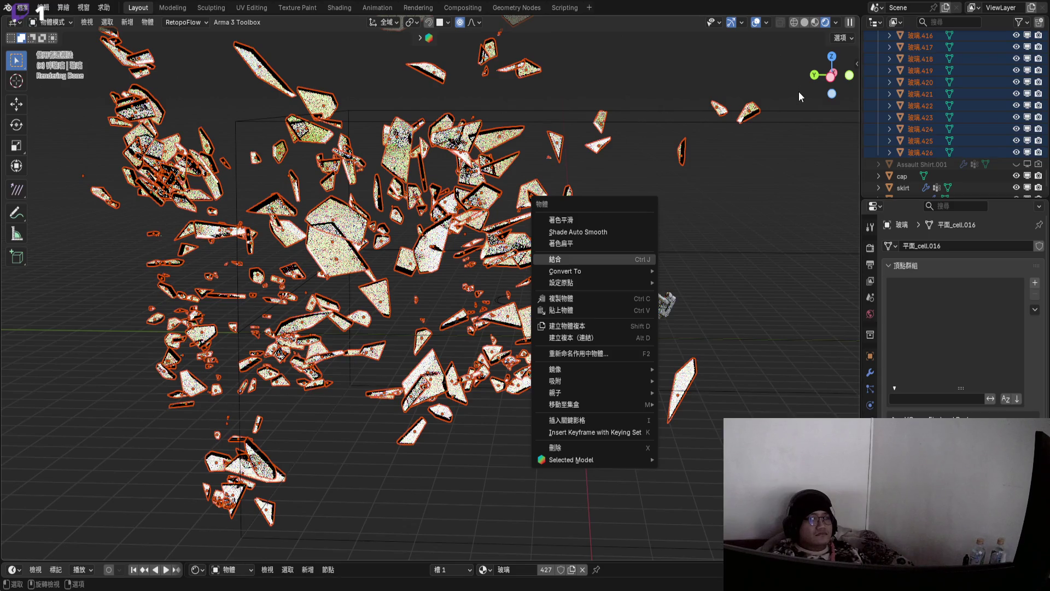
key("ctrl+j")
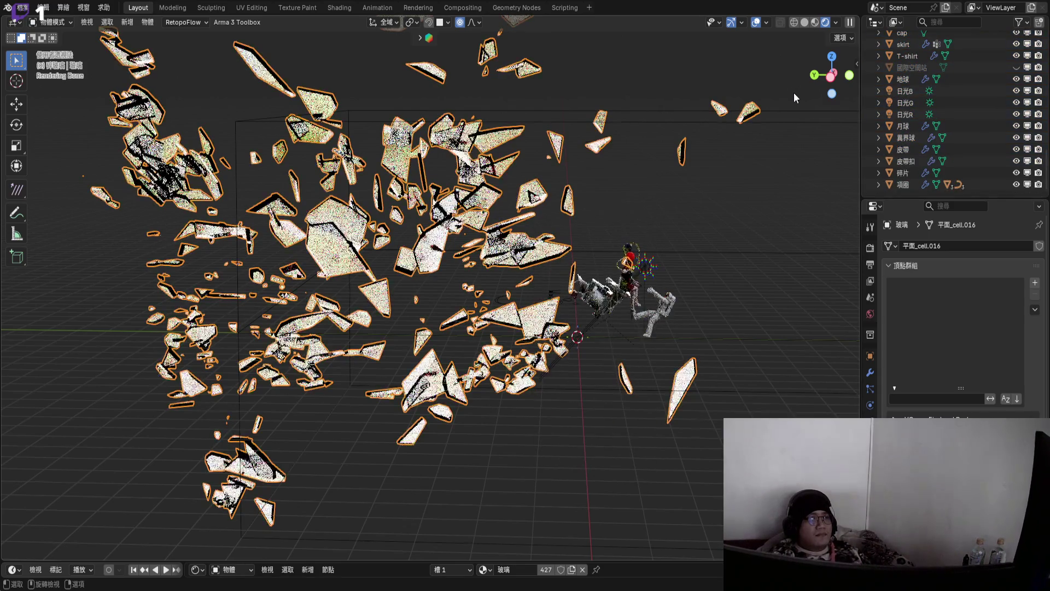
- In side view, slide the merged shards along the Y axis
mouse_move(534, 230)
middle_mouse_down()
mouse_move(500, 270)
mouse_move(842, 91)
middle_mouse_up()
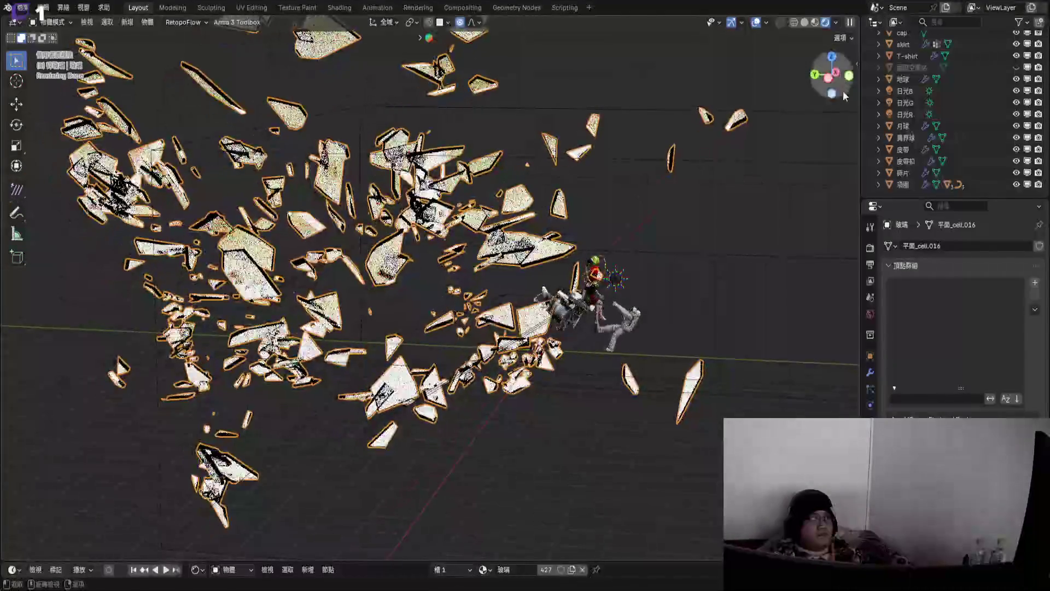
left_click(828, 79)
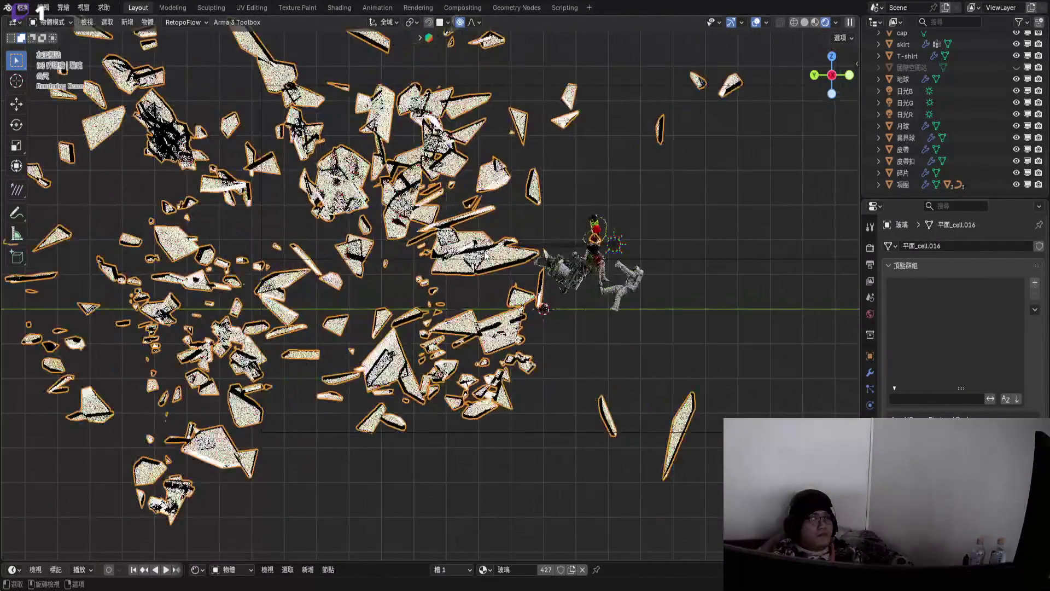
key("g")
key("y")
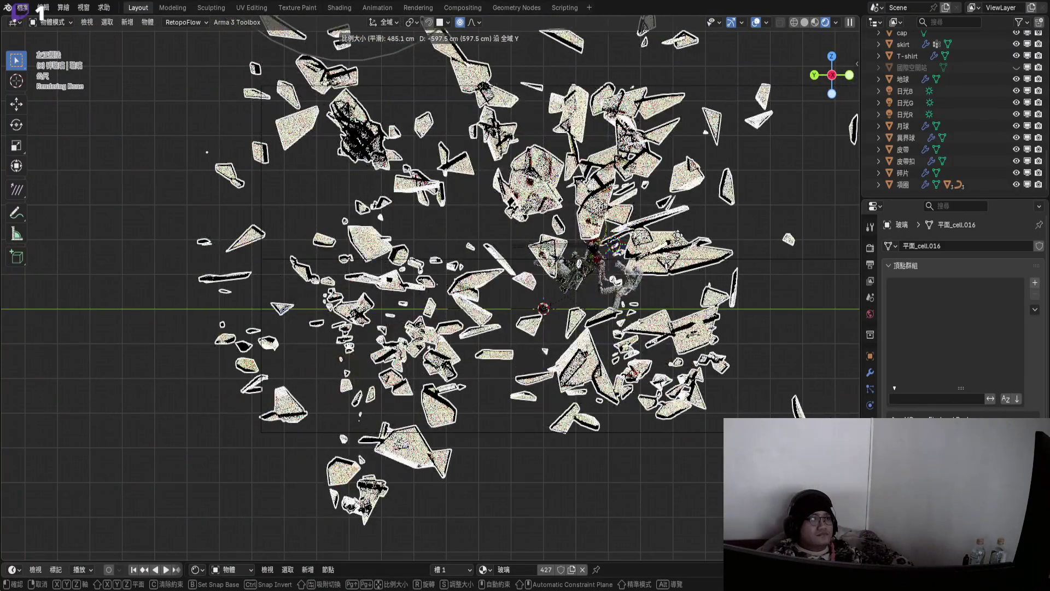
left_click(519, 250)
- Shrink the shards to 0.833 with a smooth proportional falloff
scroll(651, 307, "up", 3)
key("s")
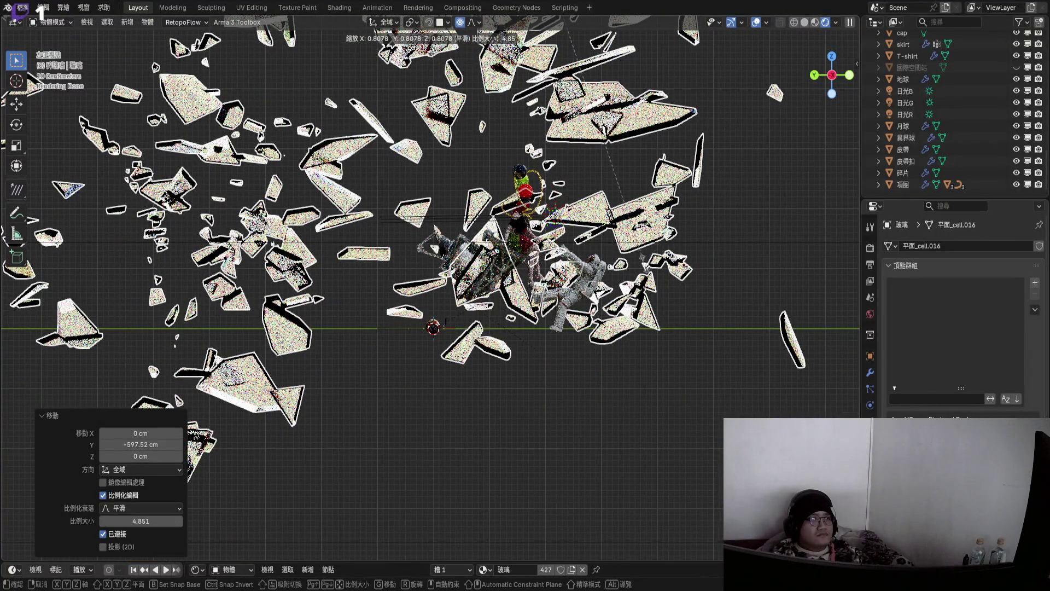
key("Escape")
scroll(587, 321, "up", 2)
scroll(586, 321, "up", 2)
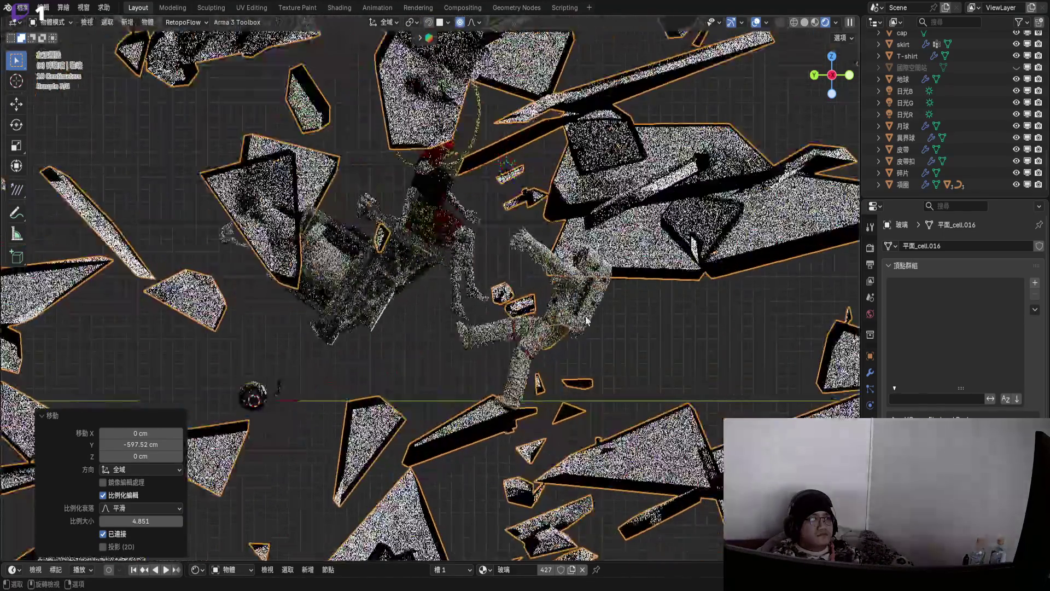
scroll(715, 407, "down", 2, "shift")
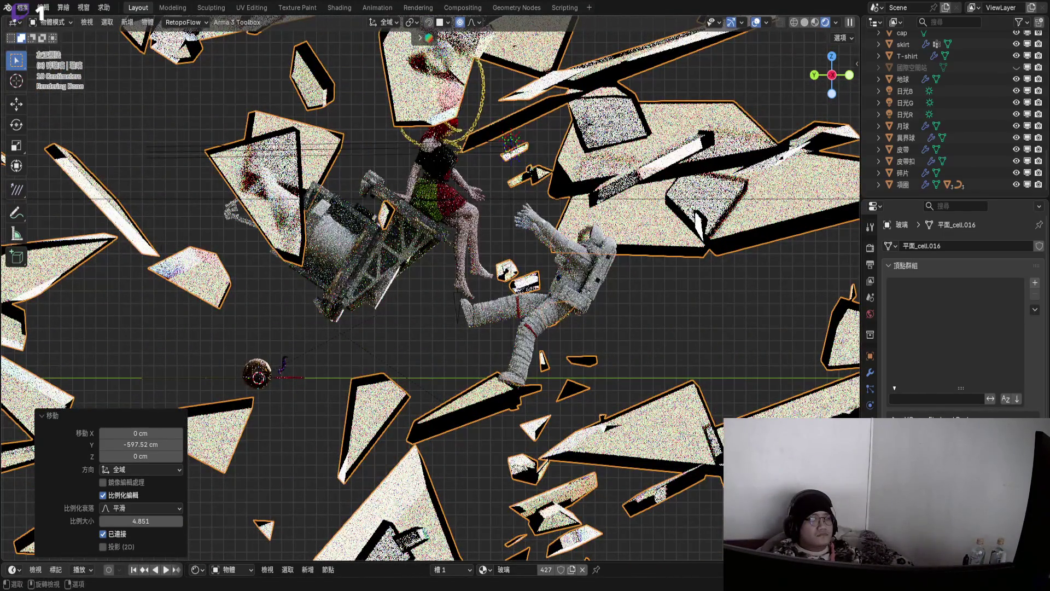
key("s")
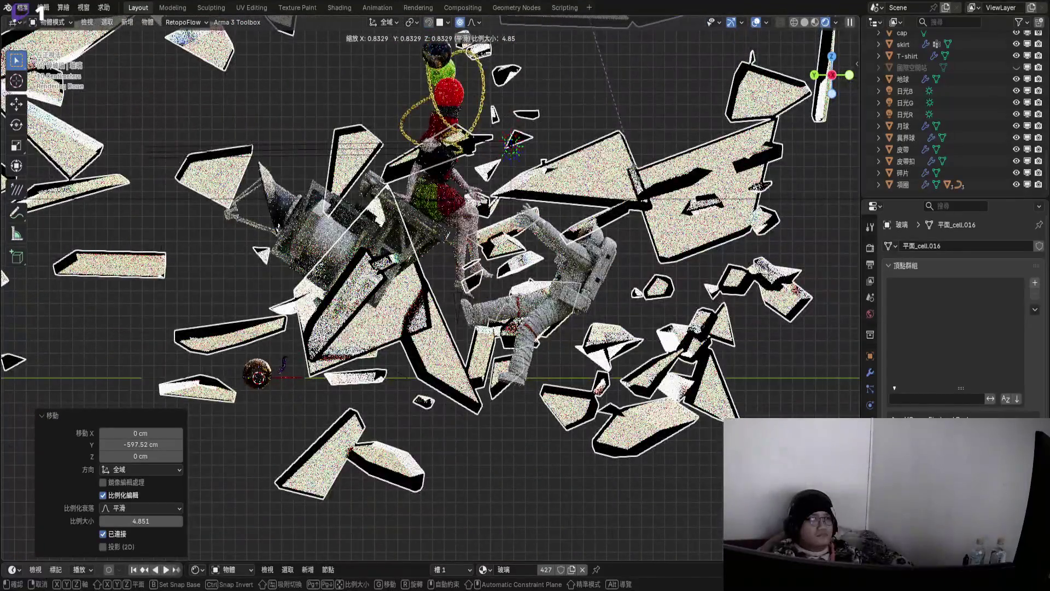
left_click(605, 205)
- In front view, move the shards down and left, then undo back to a wider spread
key("KP_1")
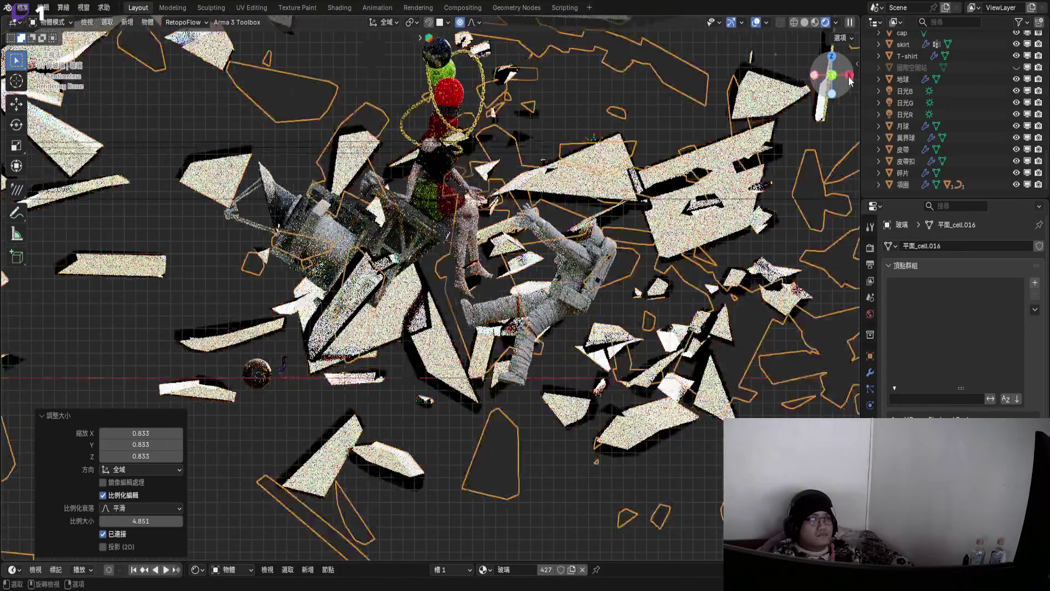
scroll(605, 202, "down", 6)
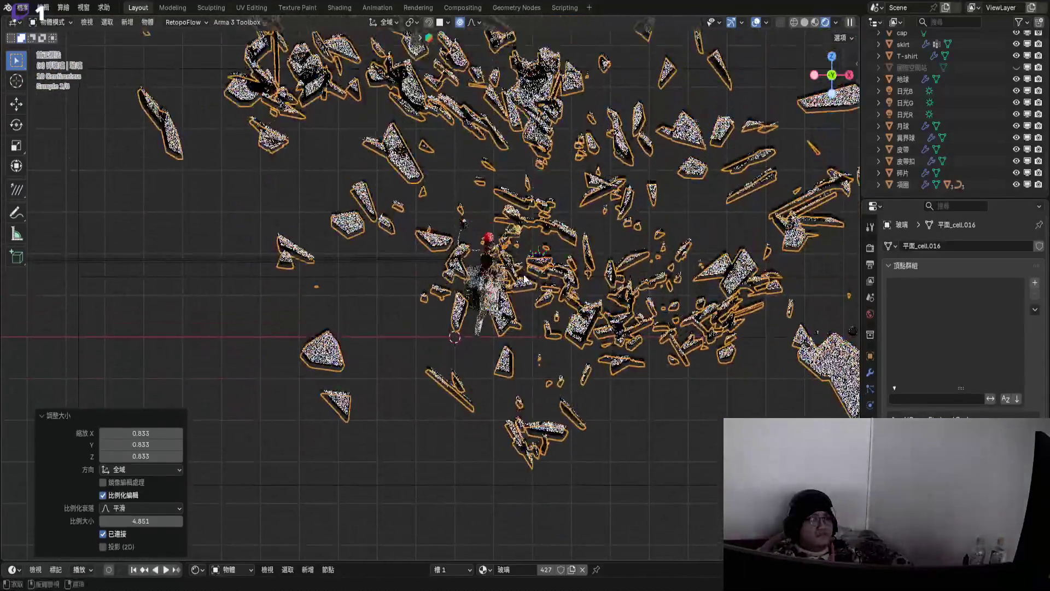
key("g")
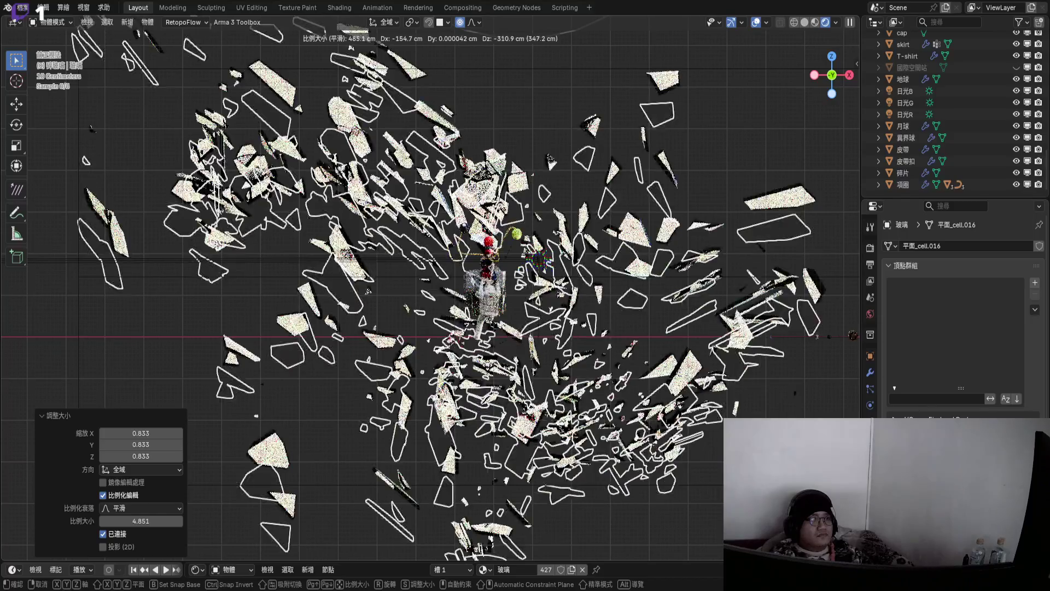
key("Return")
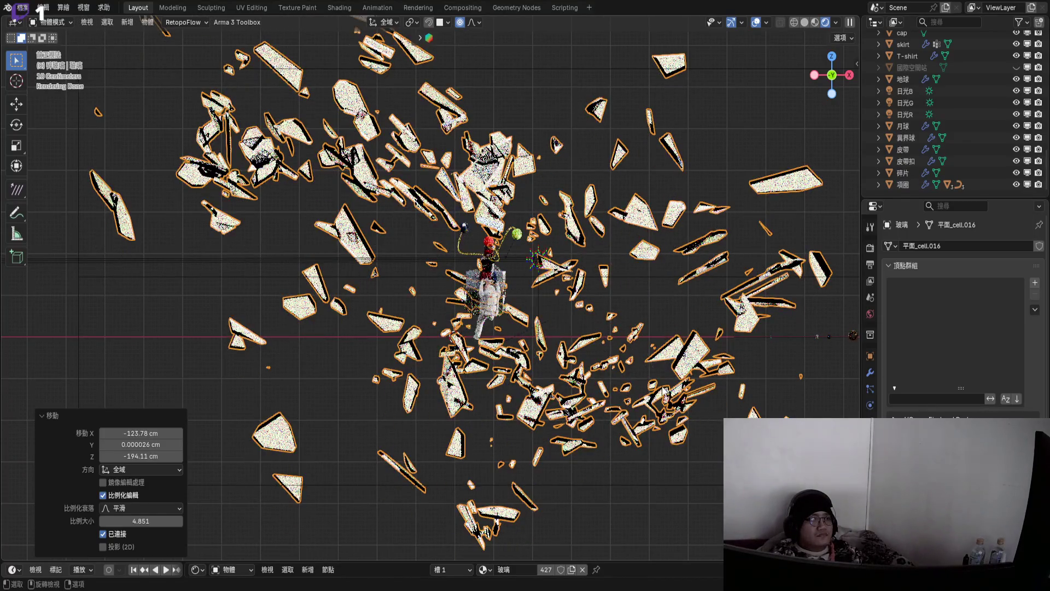
key("s")
key("Escape")
scroll(523, 244, "up", 5)
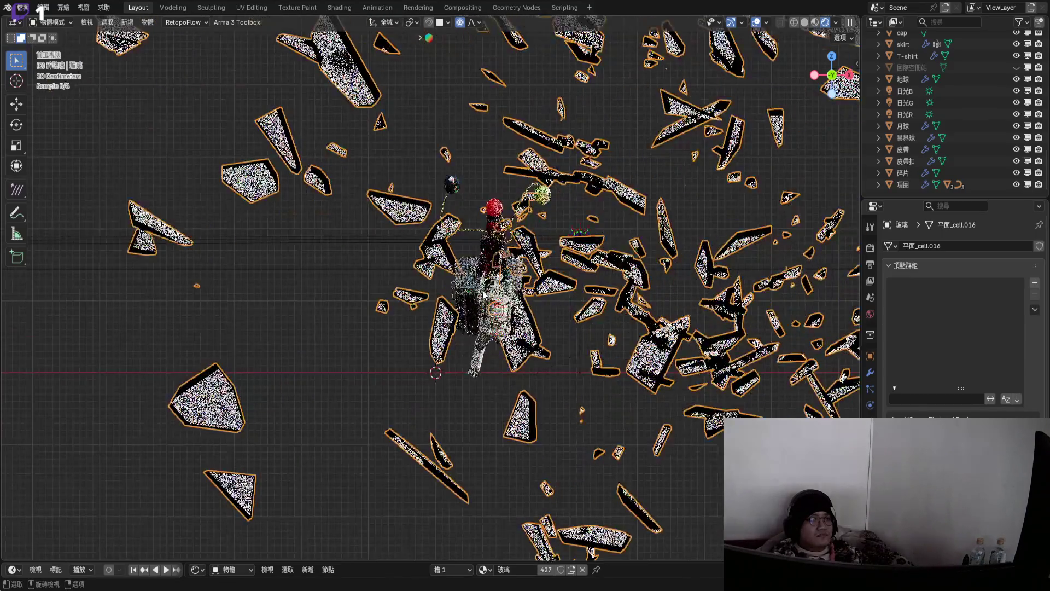
key("ctrl+z")
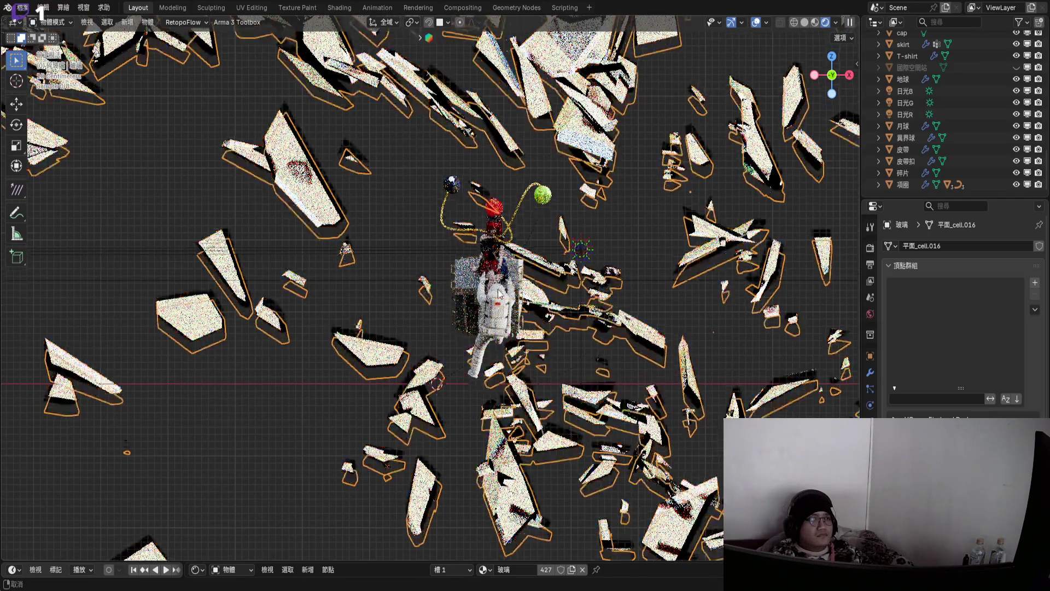
- Scale the shards to 0.584 and move them down around the girl and astronaut
scroll(499, 284, "up", 4)
scroll(507, 306, "down", 3)
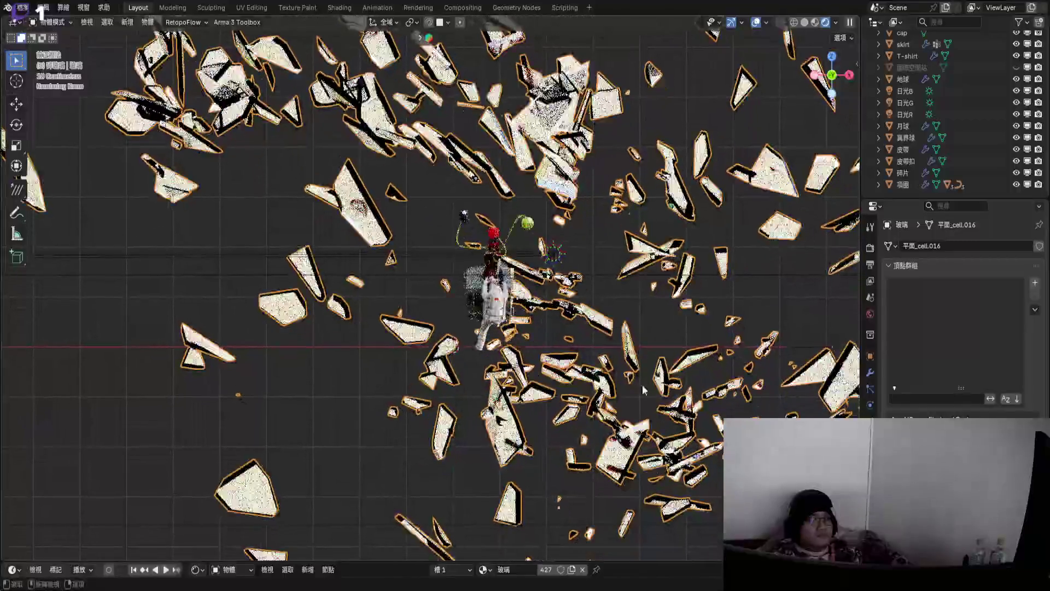
key("s")
scroll(481, 328, "down", 3)
key("Return")
key("g")
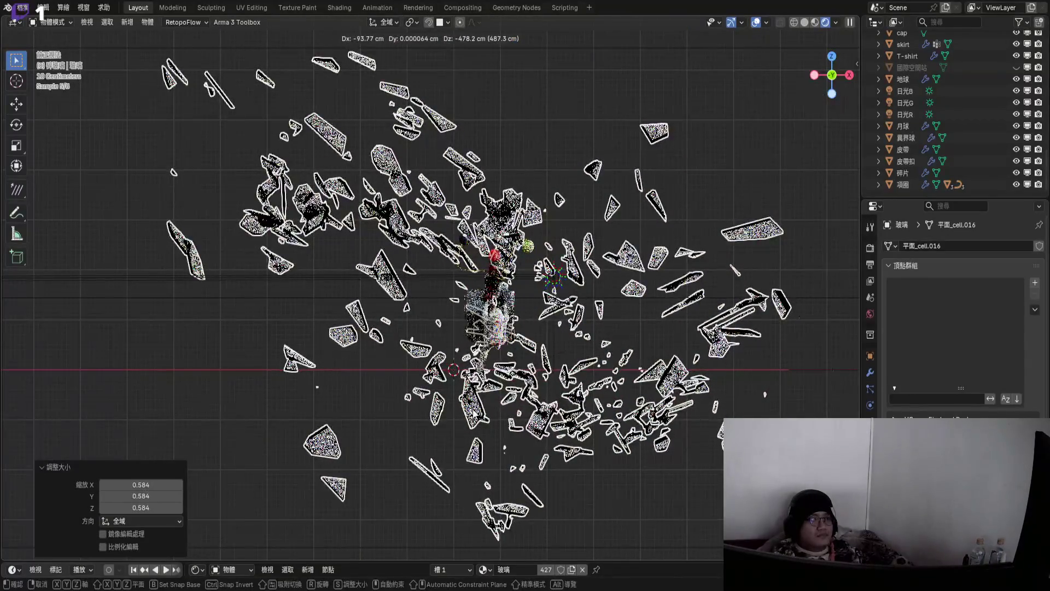
left_click(517, 478)
scroll(547, 427, "up", 6)
scroll(567, 398, "down", 5)
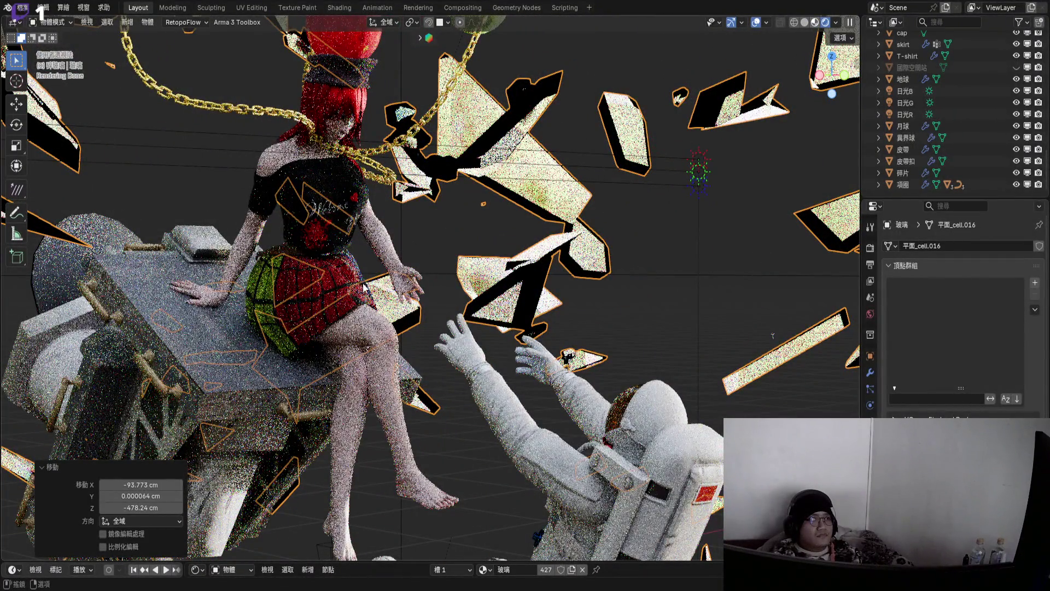
- Turn off Scene World in viewport shading and view the girl, astronaut and shards through the camera
middle_click_drag(377, 290, 552, 284)
scroll(553, 279, "up", 2)
left_click(849, 23)
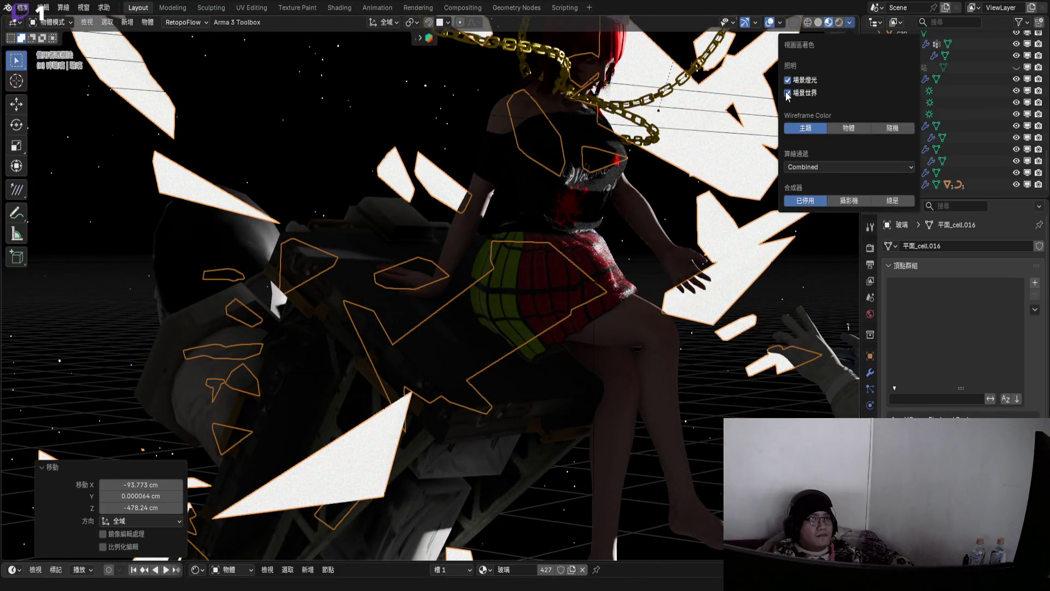
left_click(787, 93)
scroll(510, 330, "up", 4)
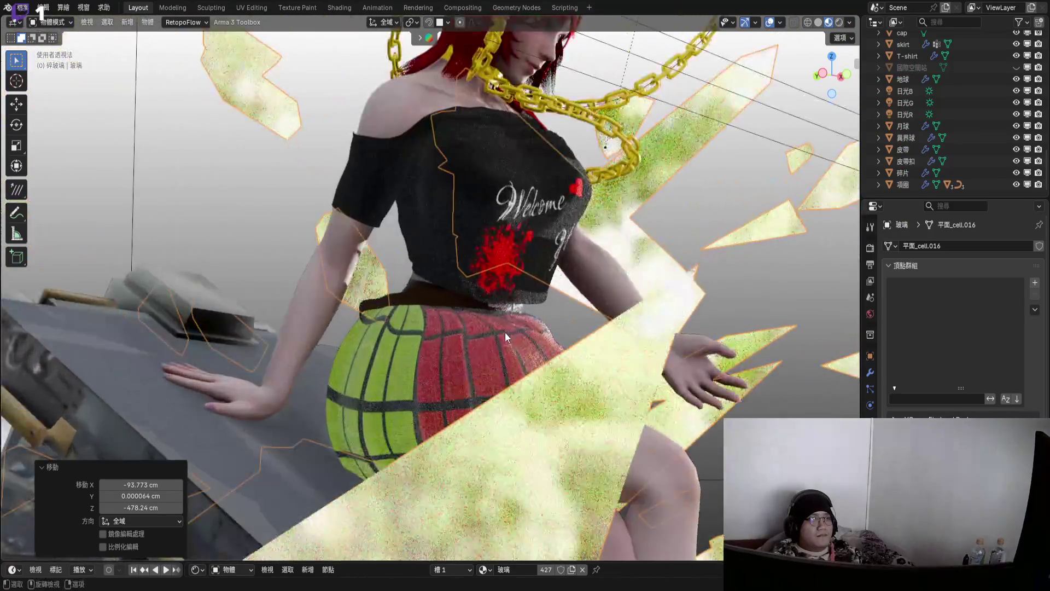
scroll(504, 333, "down", 4)
mouse_move(504, 297)
middle_mouse_down()
mouse_move(486, 366)
mouse_move(452, 384)
mouse_move(490, 384)
mouse_move(502, 294)
mouse_move(483, 316)
mouse_move(483, 293)
mouse_move(431, 295)
middle_mouse_up()
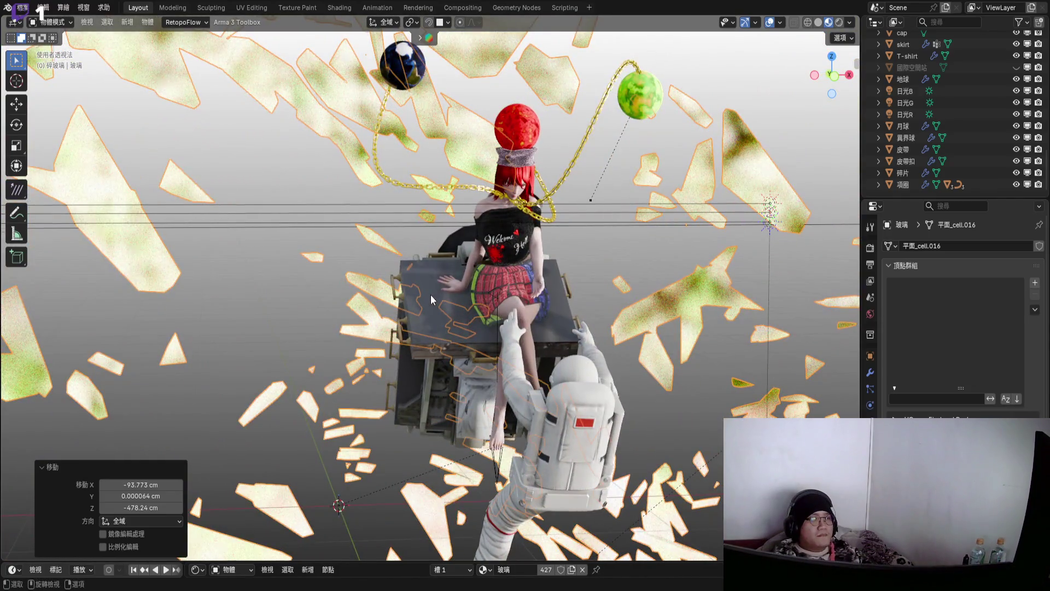
key("KP_0")
key("g")
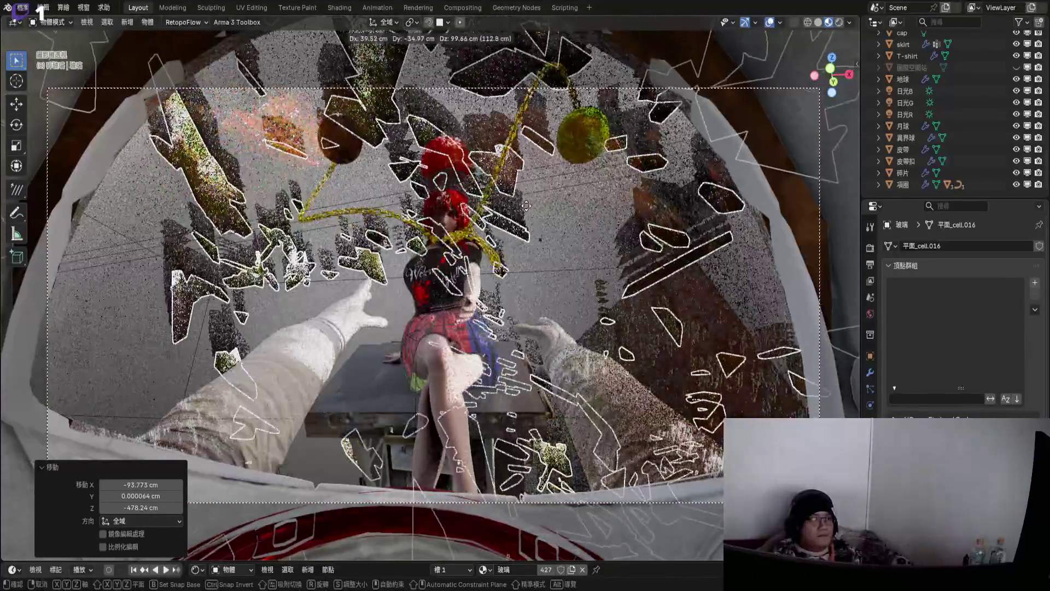
- Place the glass shards and rotate them about 66.8° around the X axis
left_click(530, 264)
key("r")
key("x")
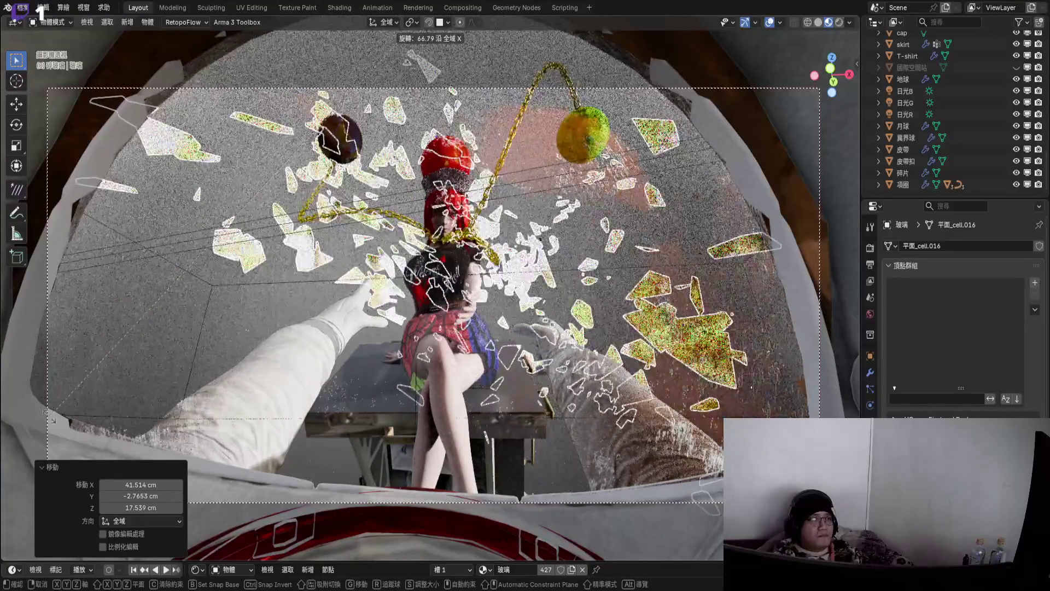
left_click(512, 298)
mouse_move(512, 298)
middle_mouse_down()
mouse_move(515, 380)
mouse_move(552, 340)
mouse_move(563, 363)
mouse_move(556, 339)
middle_mouse_up()
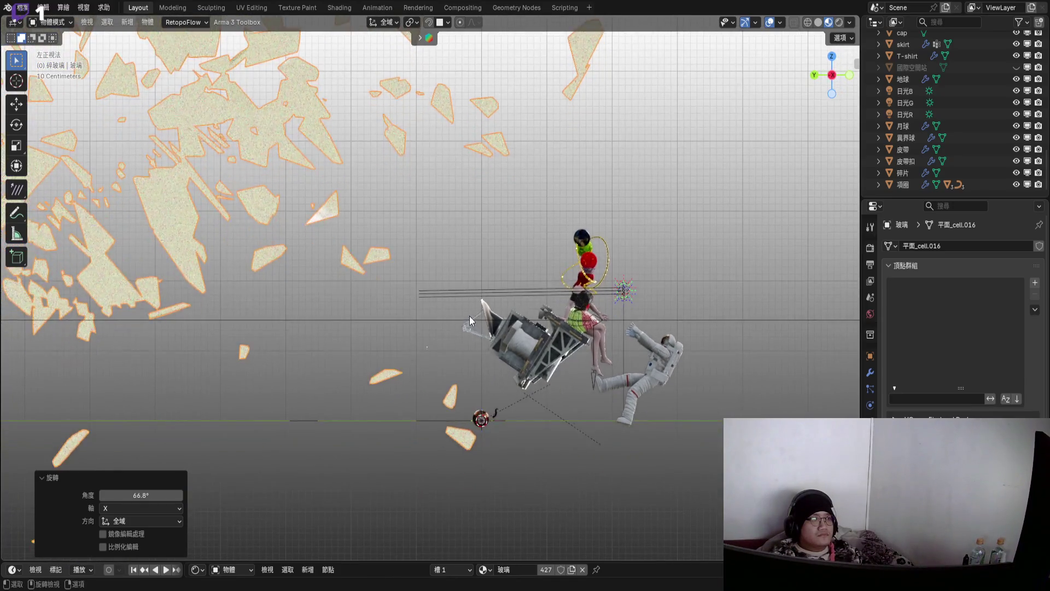
- Move the shards -387.92 cm along Y and -208.62 cm along Z, behind the girl
key("g")
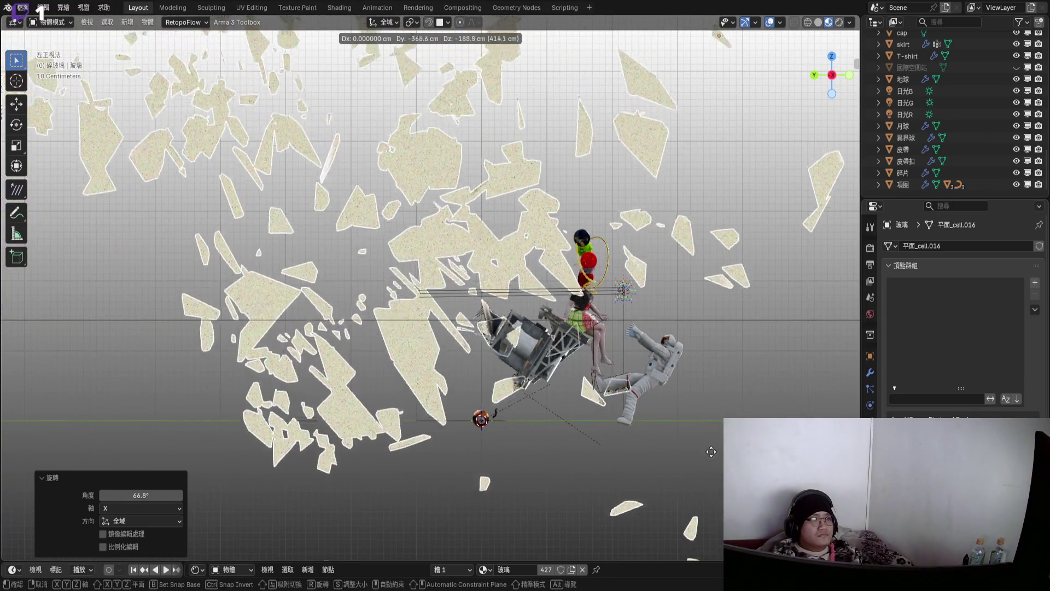
left_click(641, 348)
mouse_move(641, 348)
middle_mouse_down()
mouse_move(529, 323)
mouse_move(547, 357)
middle_mouse_up()
scroll(547, 358, "up", 5)
mouse_move(532, 318)
middle_mouse_down()
mouse_move(459, 363)
mouse_move(449, 252)
mouse_move(535, 283)
mouse_move(537, 252)
mouse_move(543, 290)
mouse_move(606, 310)
mouse_move(543, 322)
mouse_move(517, 313)
mouse_move(532, 339)
mouse_move(526, 290)
middle_mouse_up()
scroll(544, 290, "down", 5)
- Check the shard framing through the scene camera, briefly hiding the overlays
key("KP_0")
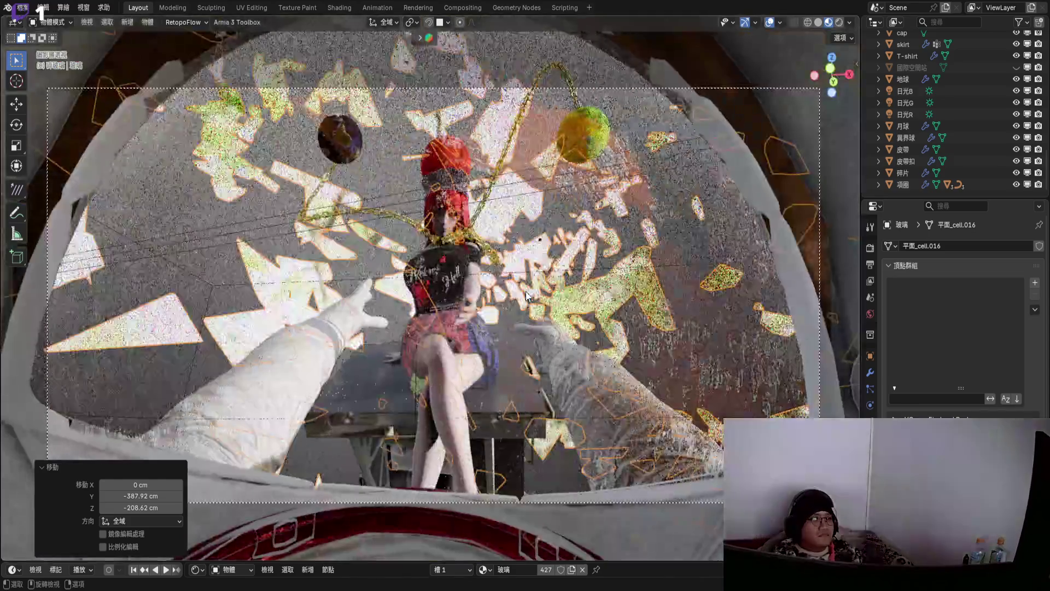
left_click(770, 22)
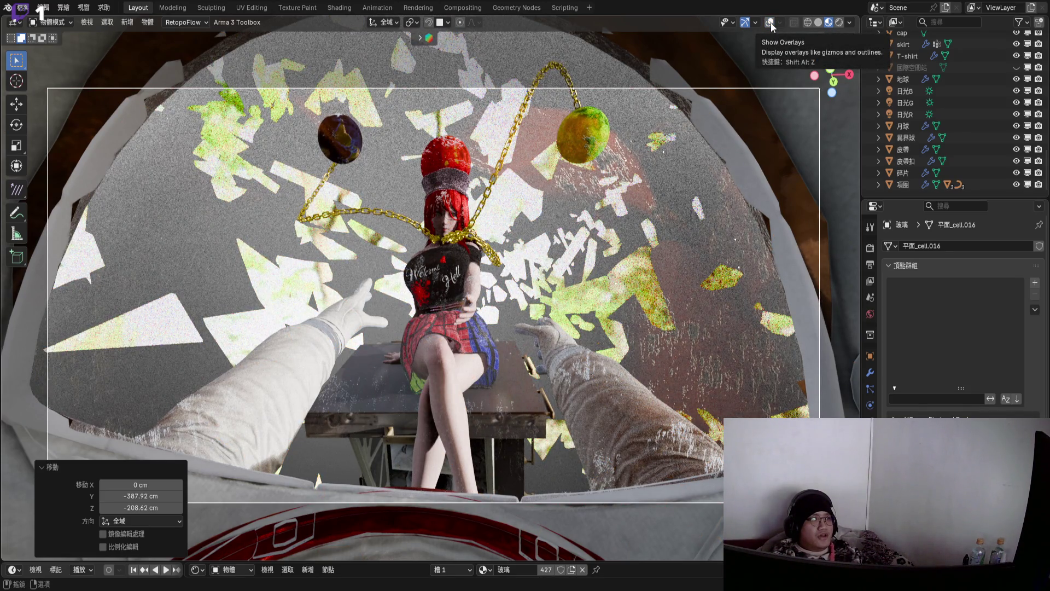
left_click(770, 21)
mouse_move(448, 273)
middle_mouse_down()
mouse_move(467, 283)
mouse_move(461, 271)
mouse_move(464, 313)
mouse_move(486, 185)
mouse_move(448, 349)
mouse_move(418, 289)
mouse_move(615, 173)
middle_mouse_up()
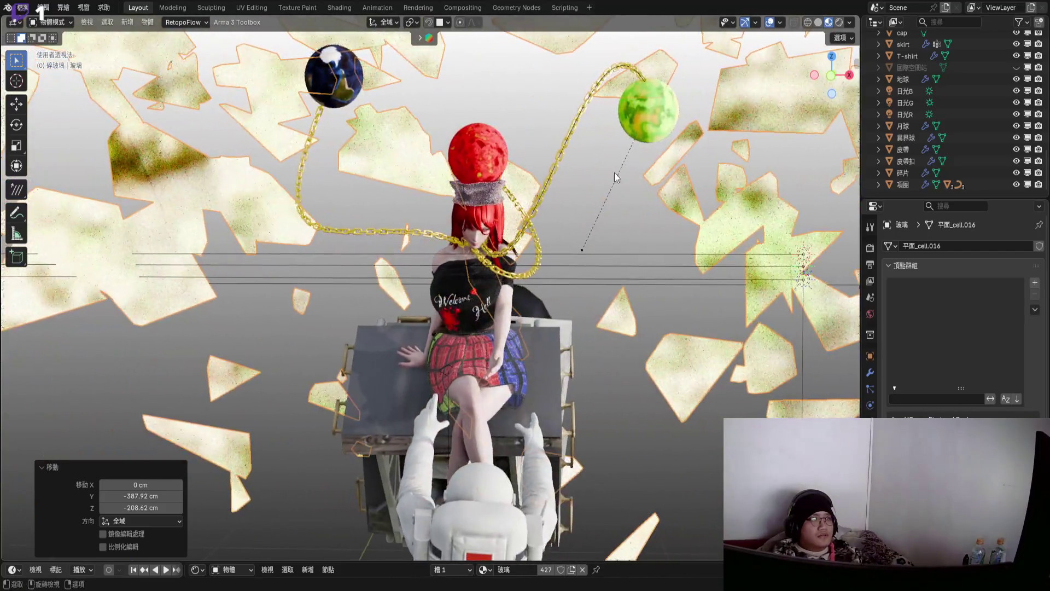
- Preview the scene in Rendered shading against the starry Scene World background
left_click(850, 22)
left_click(788, 93)
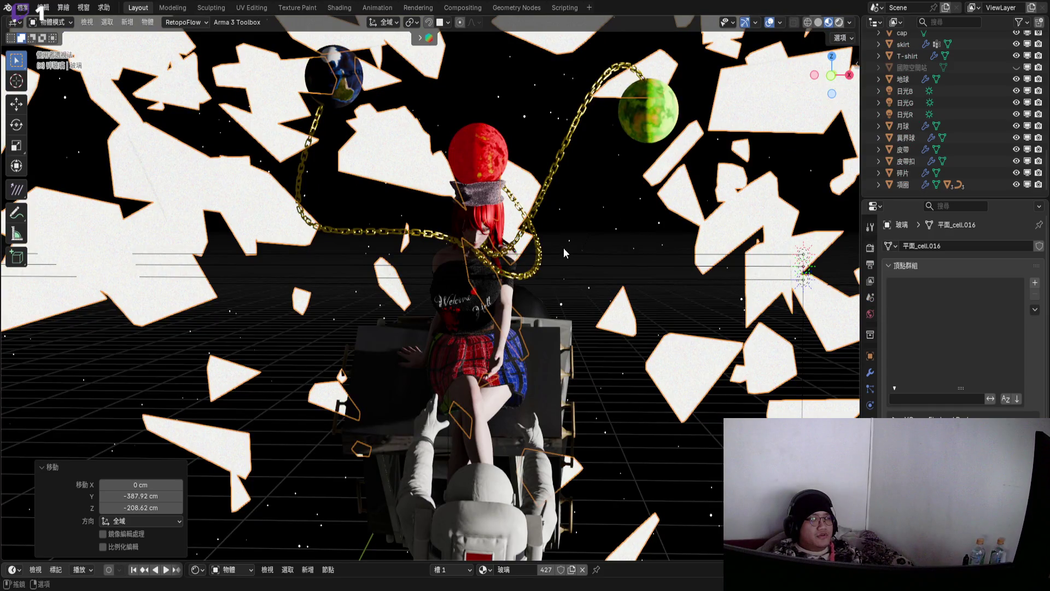
key("shift+z")
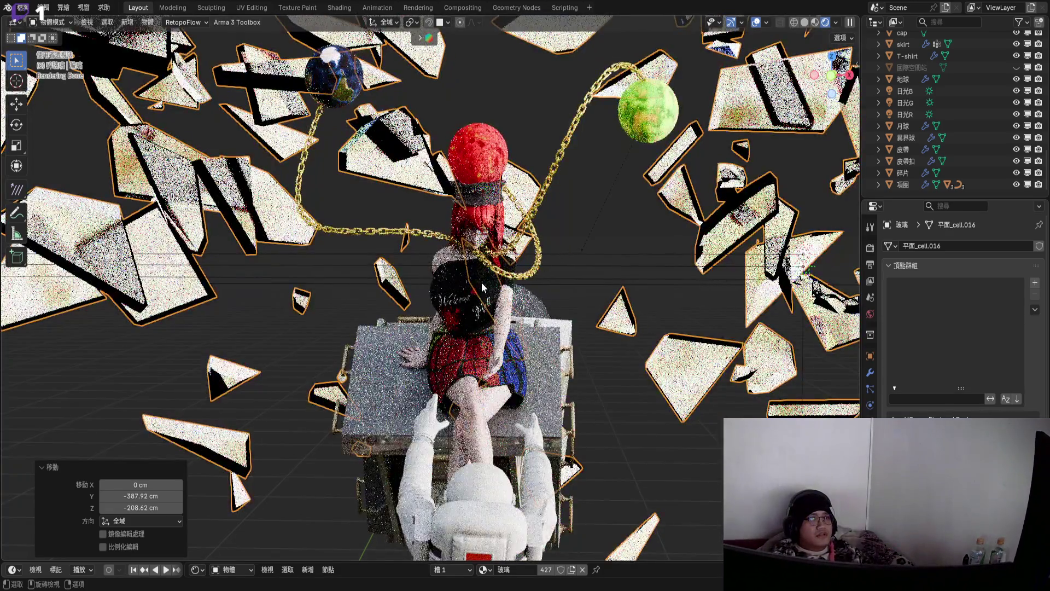
mouse_move(481, 282)
middle_mouse_down()
mouse_move(465, 281)
mouse_move(495, 271)
mouse_move(475, 258)
mouse_move(514, 261)
mouse_move(514, 278)
mouse_move(507, 257)
mouse_move(516, 269)
middle_mouse_up()
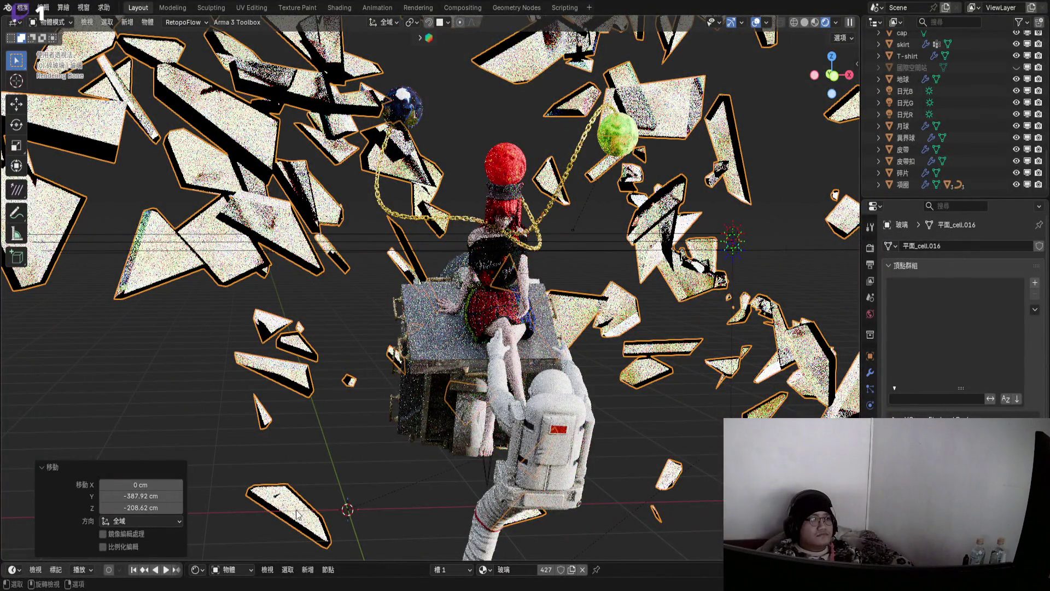
- Enter Edit Mode on the joined 玻璃 glass shard mesh
key("Tab")
scroll(339, 438, "up", 8)
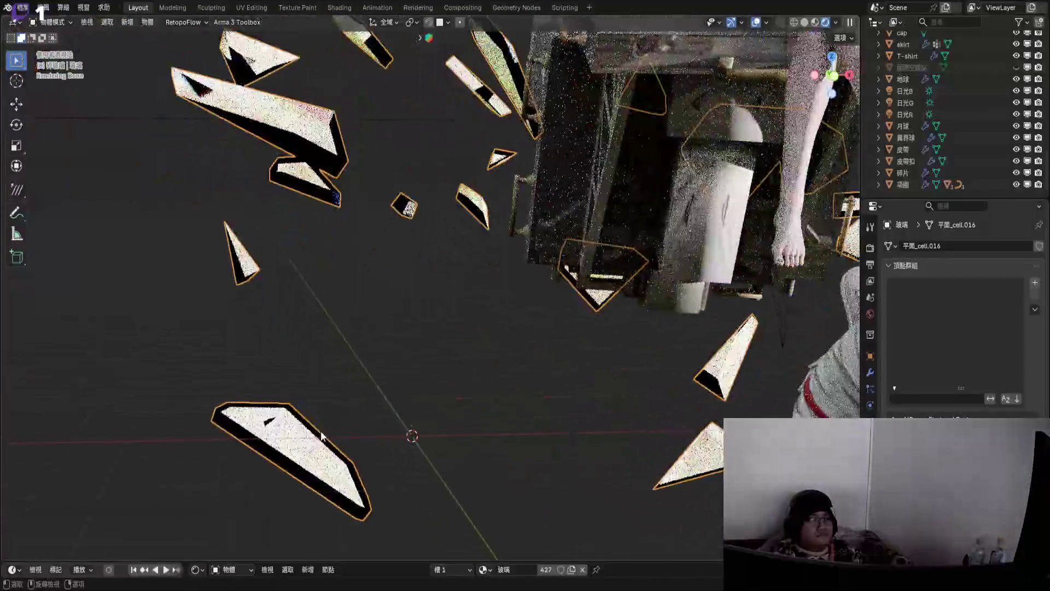
scroll(428, 379, "down", 5)
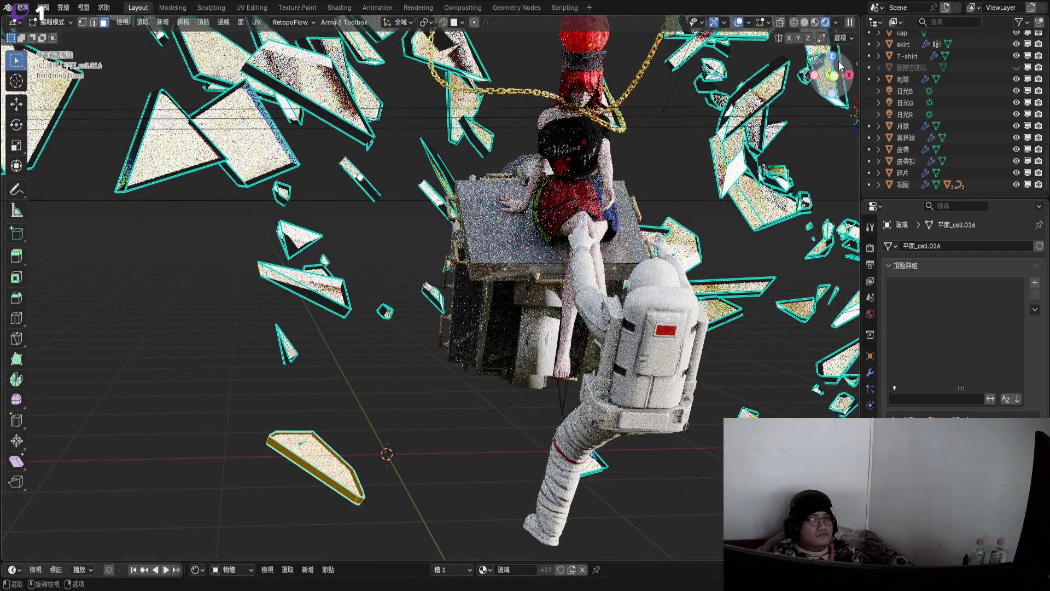
- Shift the selected shard faces about 205 cm X, -254 cm Y, 220 cm Z toward the camera
left_click(841, 78)
key("KP_0")
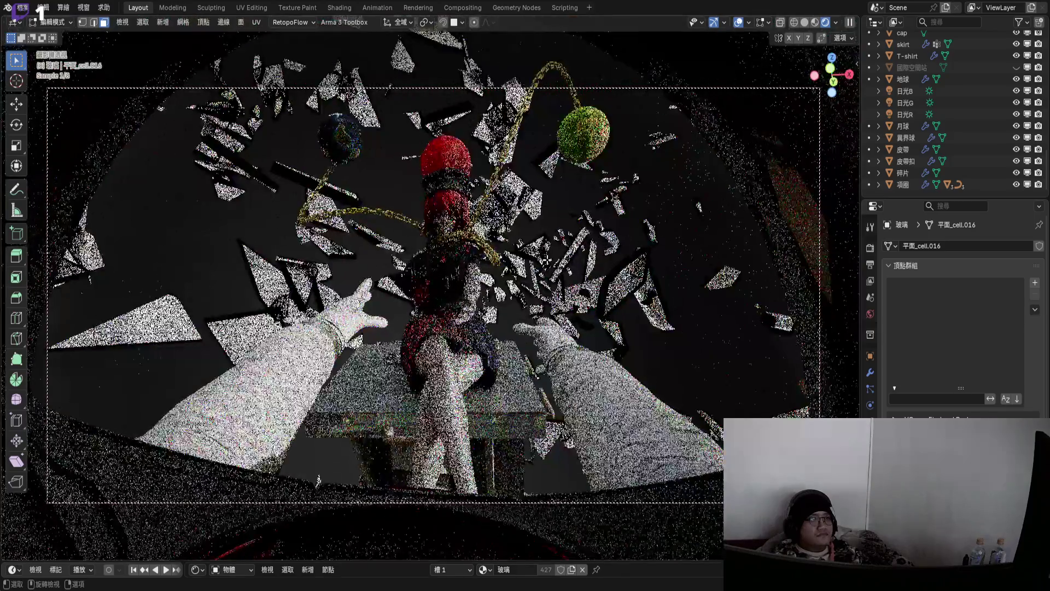
key("g")
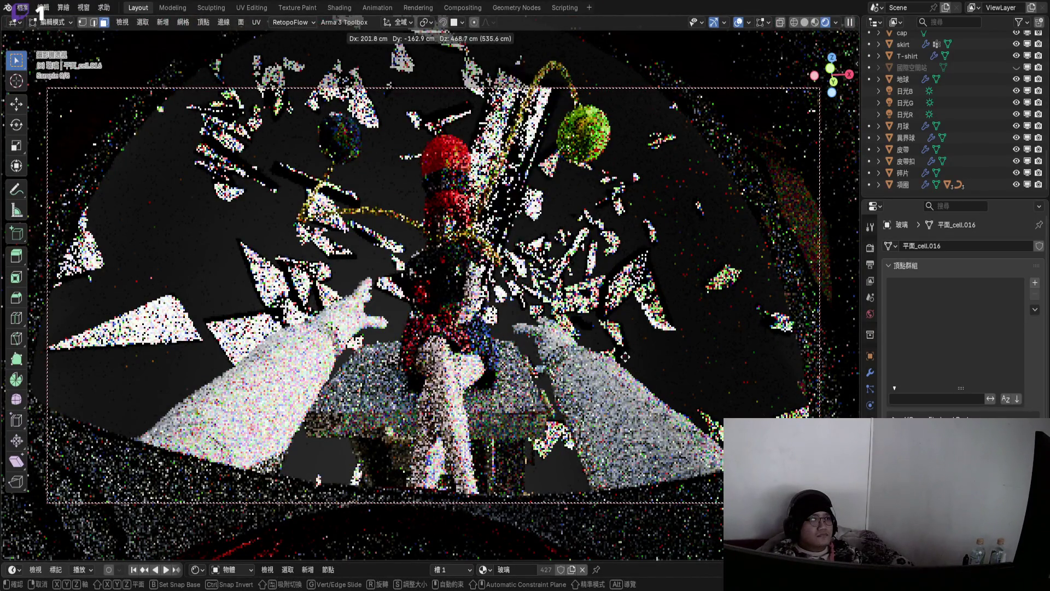
left_click(809, 31)
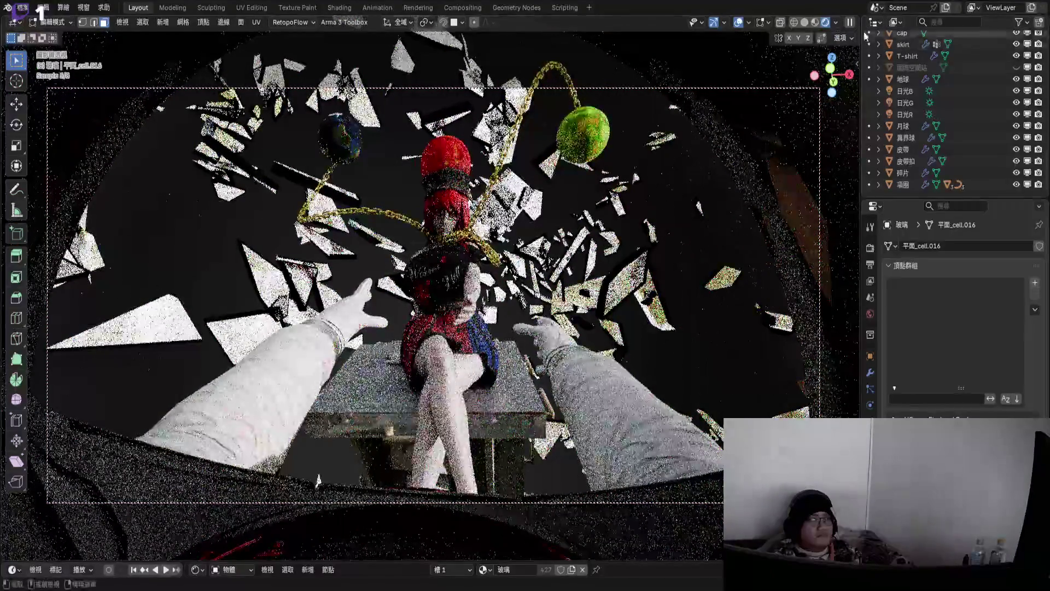
middle_click_drag(372, 344, 403, 360)
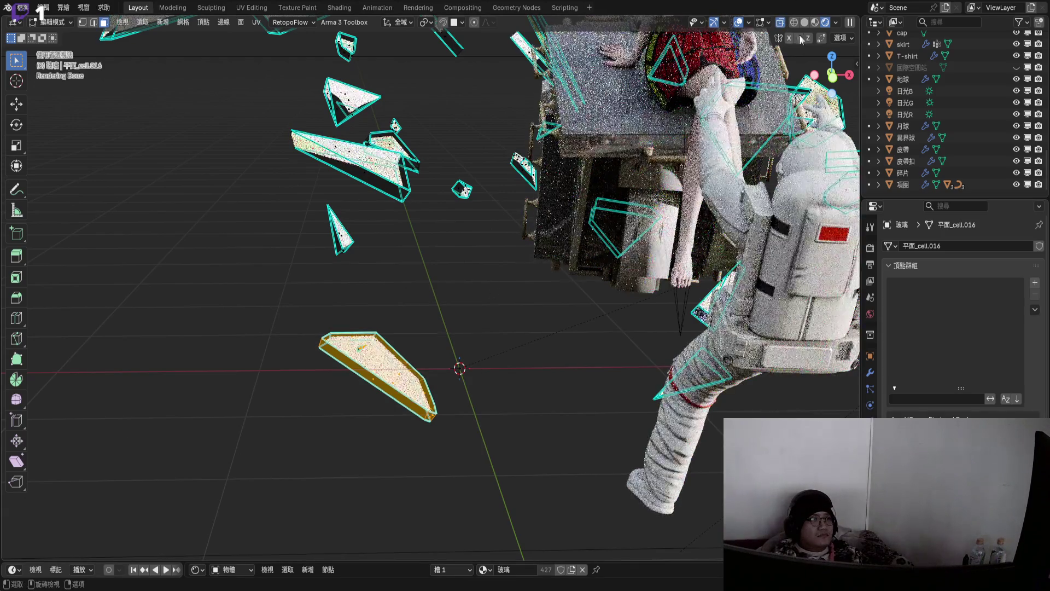
middle_click_drag(671, 188, 572, 250)
key("g")
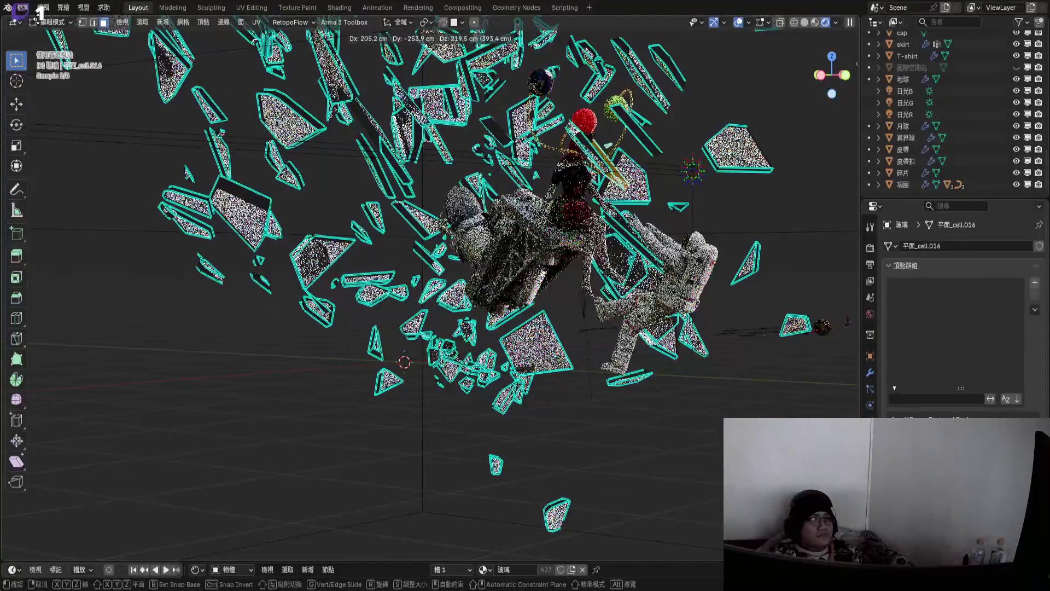
left_click(1, 119)
- Check the camera shot in Material Preview, return to Object Mode and hide overlays
key("KP_0")
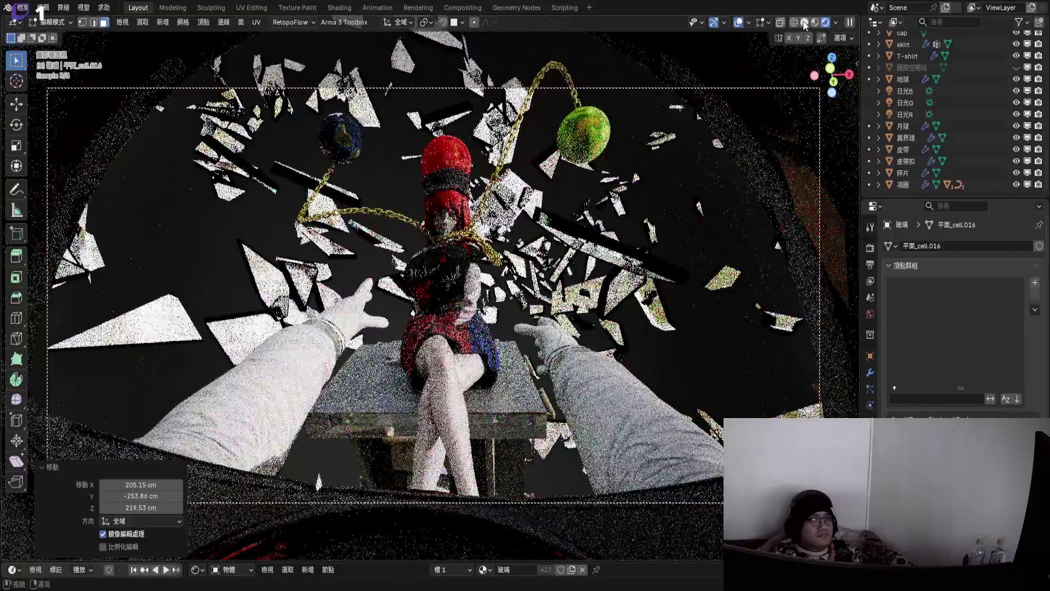
left_click(812, 24)
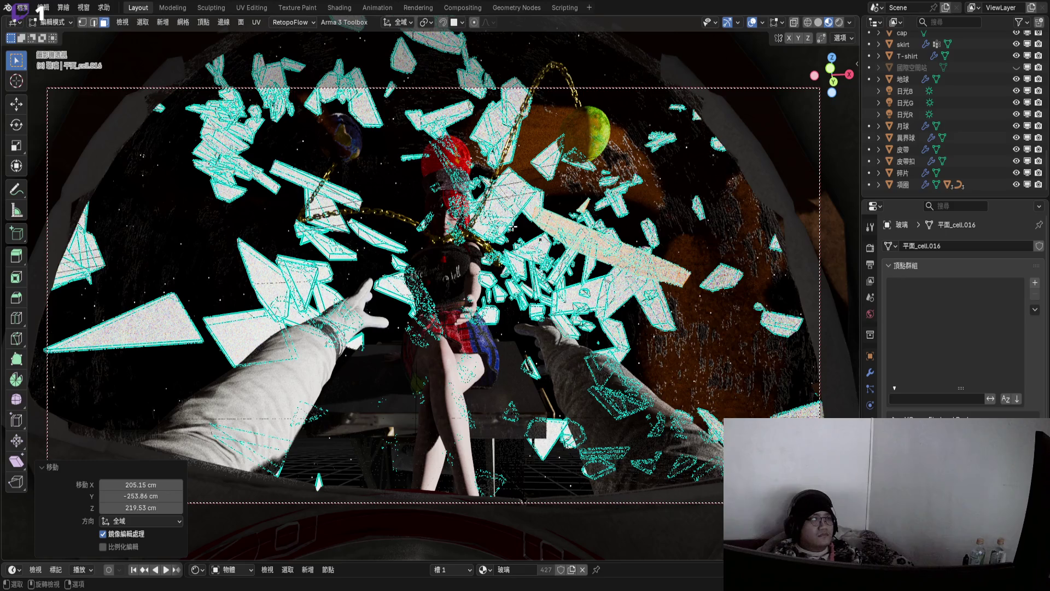
key("Tab")
left_click(768, 23)
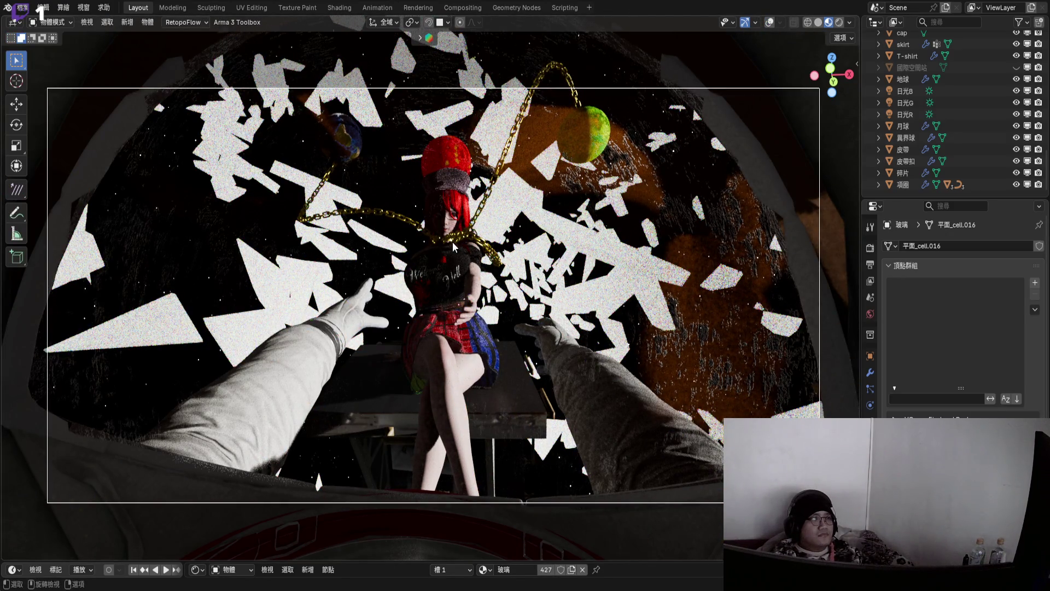
- Play the animation in camera view, then orbit and zoom in on the astronaut's raised arms
key("space")
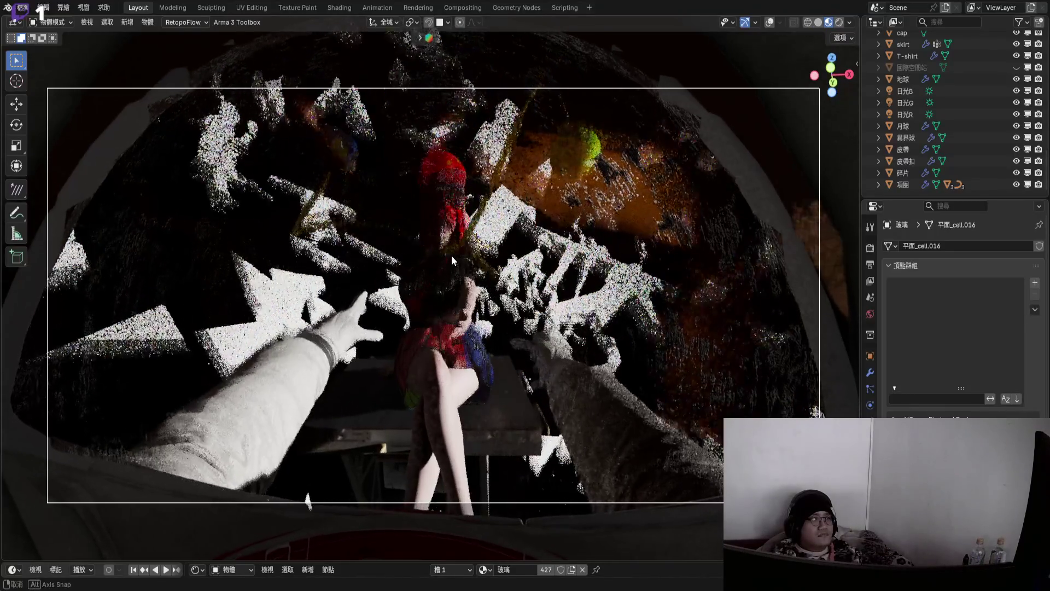
middle_click_drag(450, 254, 446, 275)
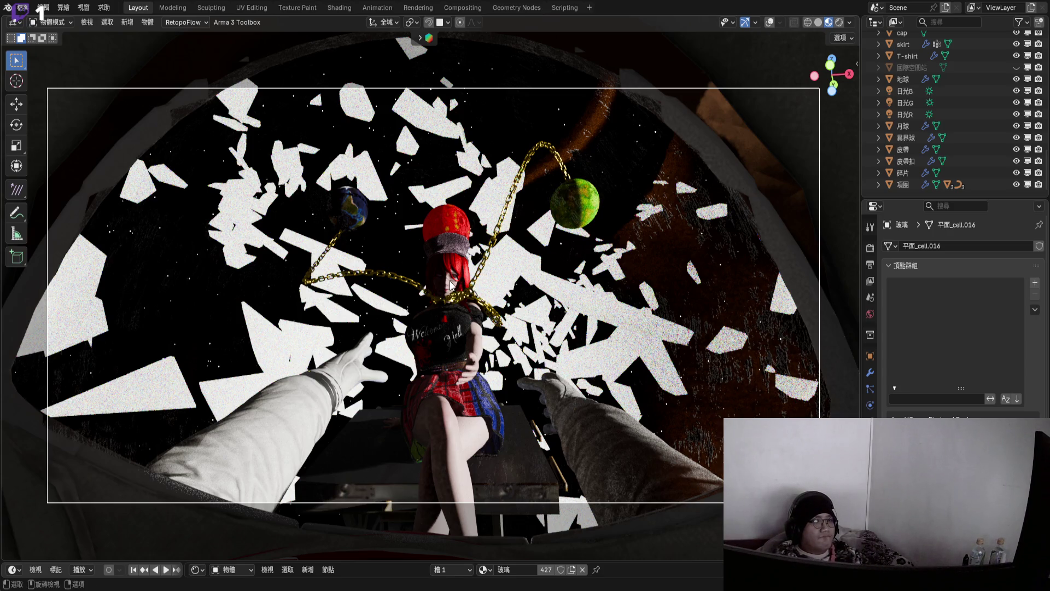
key("KP_0")
scroll(546, 281, "down", 5)
mouse_move(542, 286)
middle_mouse_down()
mouse_move(544, 178)
mouse_move(713, 359)
middle_mouse_up()
scroll(989, 113, "down", 10)
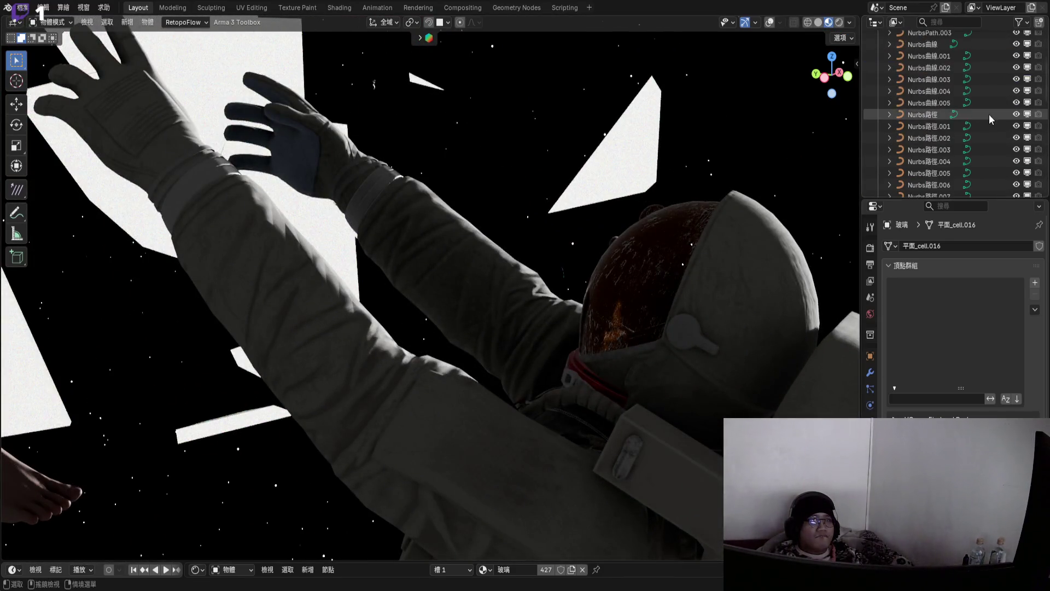
- Turn the overlays back on and disable Scene World for a grey studio background
scroll(989, 114, "up", 10)
mouse_move(706, 263)
middle_mouse_down()
mouse_move(692, 278)
mouse_move(624, 263)
mouse_move(660, 226)
middle_mouse_up()
key("shift+alt+z")
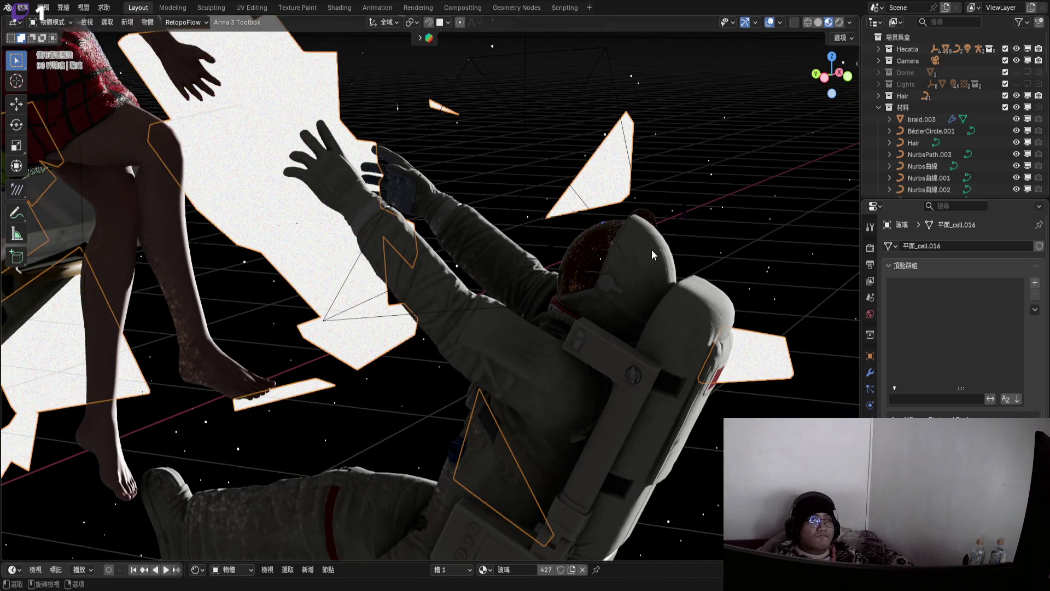
mouse_move(654, 253)
middle_mouse_down()
mouse_move(585, 252)
mouse_move(684, 164)
middle_mouse_up()
scroll(585, 247, "up", 5)
left_click(849, 22)
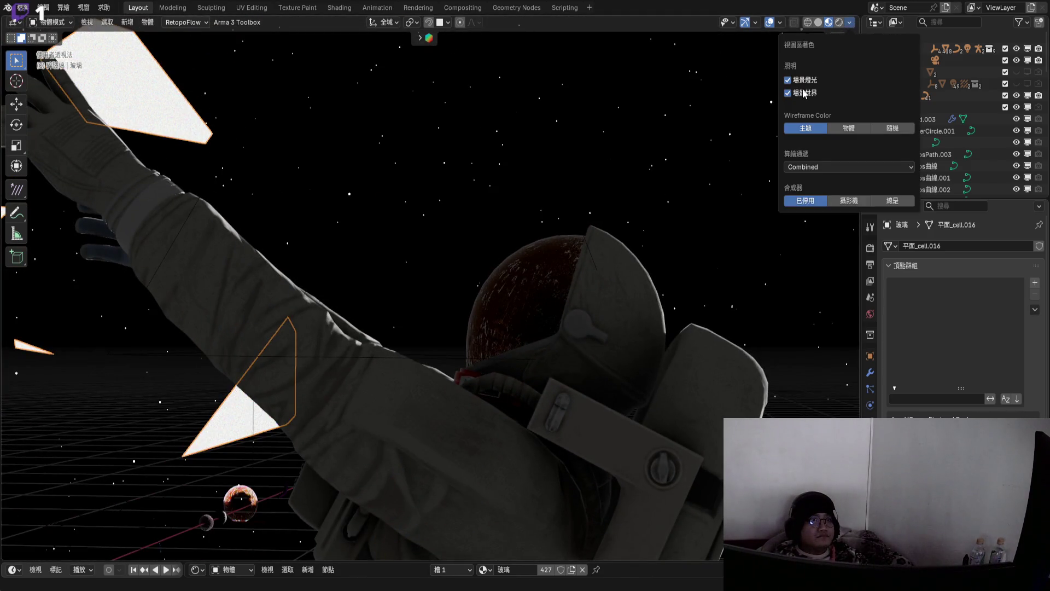
left_click(804, 94)
scroll(586, 276, "down", 5)
- Bring up Edit > Undo History to see past operations
middle_click_drag(572, 274, 562, 293)
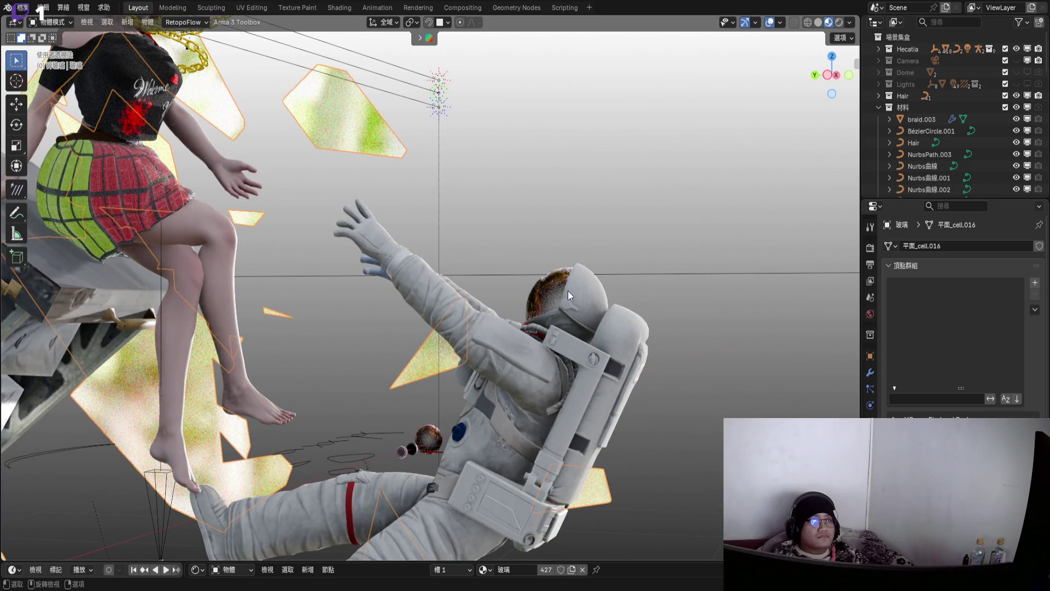
left_click(43, 8)
mouse_move(68, 44)
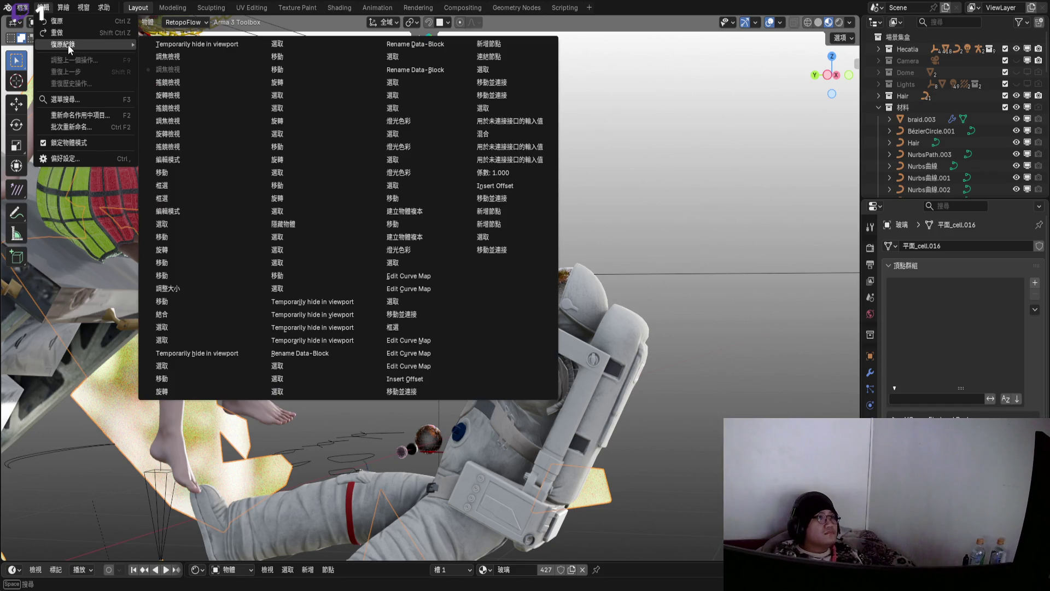
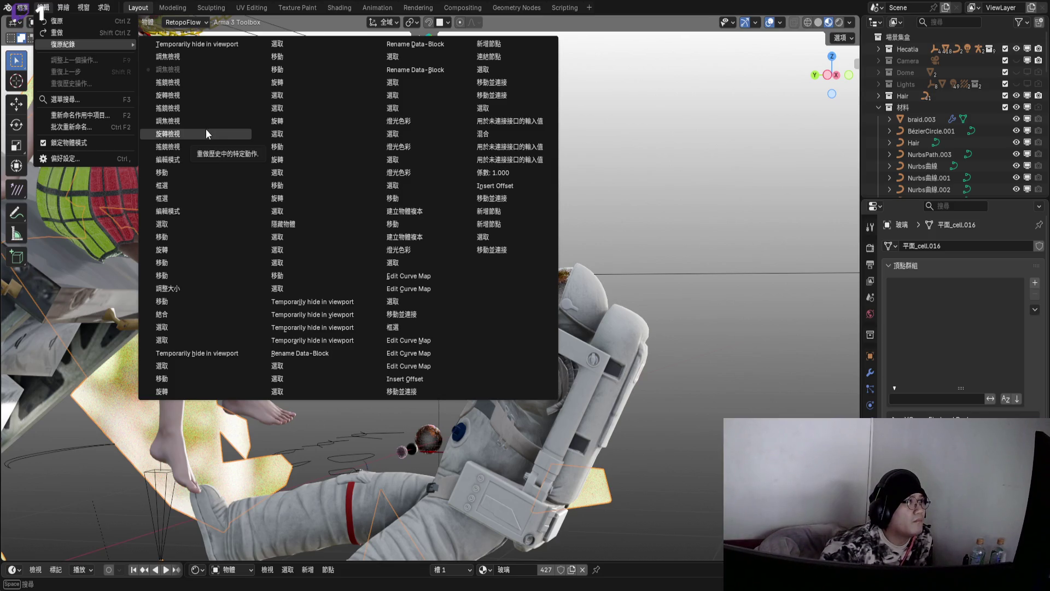
- Roll the scene back to an earlier Undo History step and check it through the camera
left_click(587, 374)
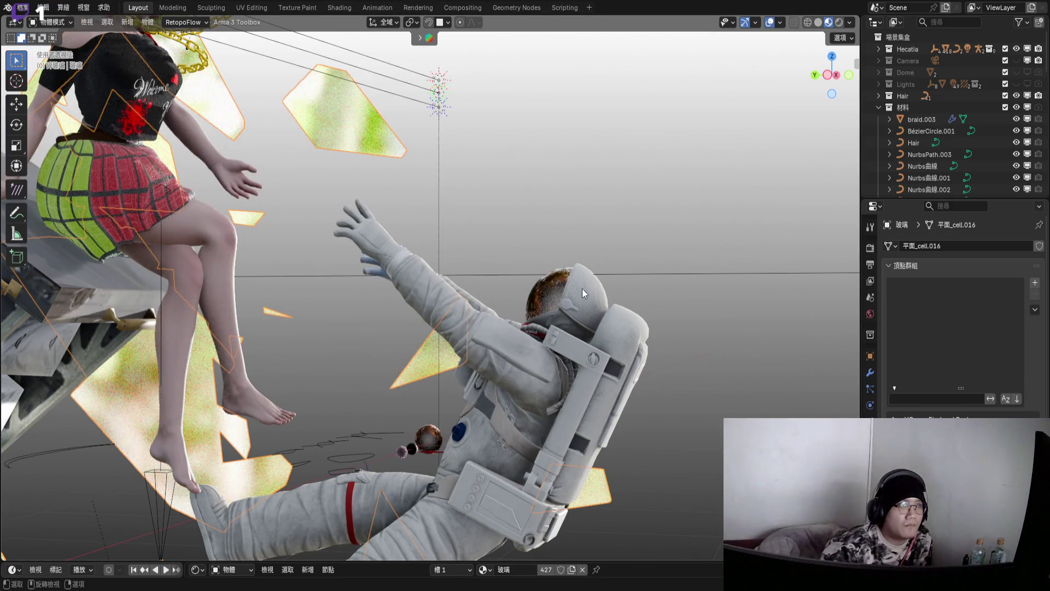
key("KP_0")
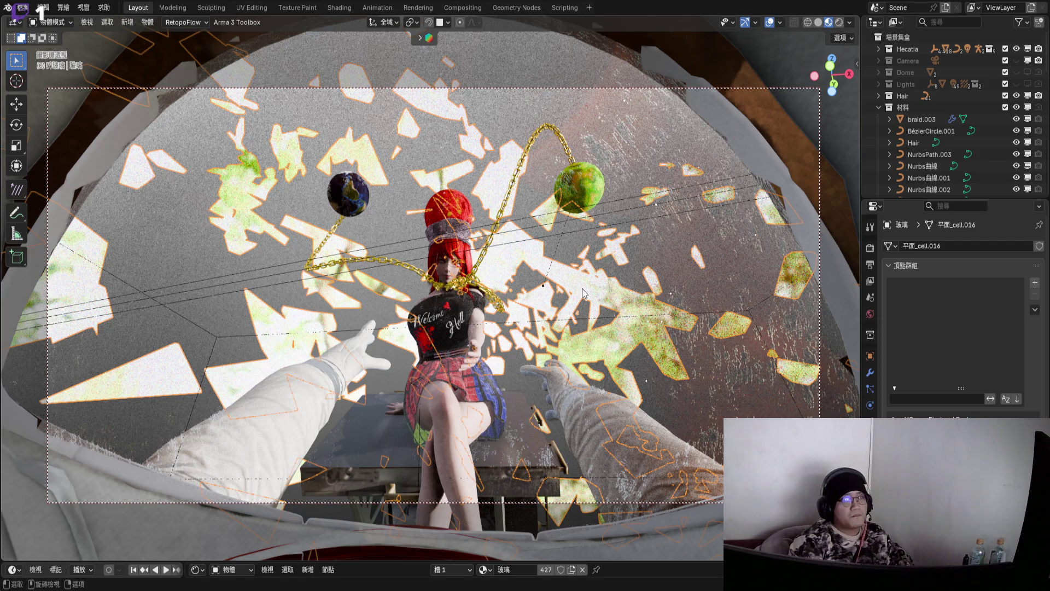
key("KP_0")
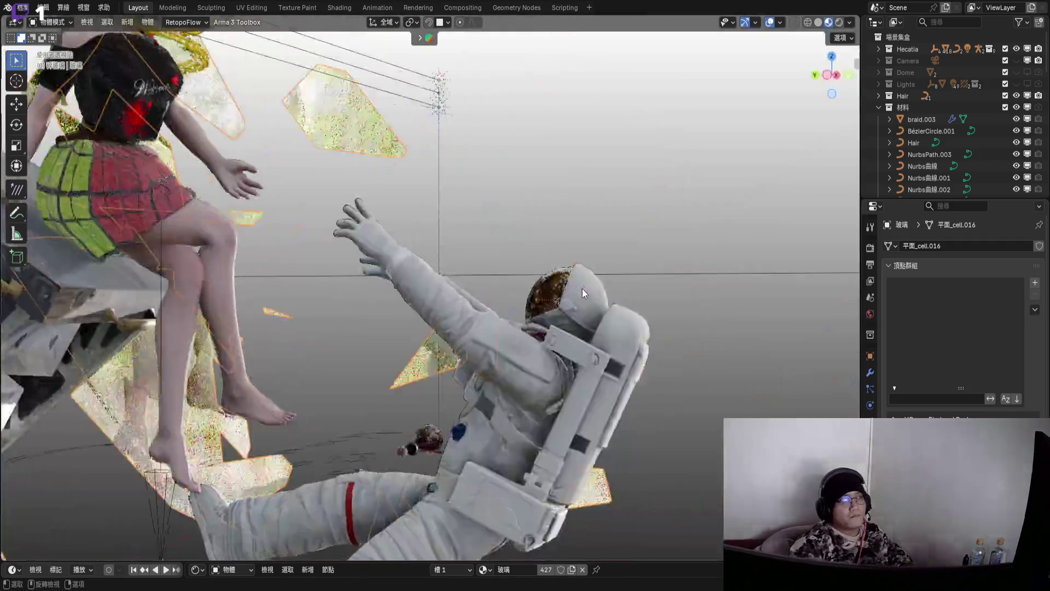
- Orbit around the shard cluster and enter Edit Mode on the glass shard mesh
scroll(421, 328, "down", 6)
mouse_move(421, 328)
middle_mouse_down()
mouse_move(396, 353)
mouse_move(431, 326)
mouse_move(412, 334)
mouse_move(442, 257)
mouse_move(452, 337)
mouse_move(373, 271)
mouse_move(405, 322)
mouse_move(382, 262)
middle_mouse_up()
scroll(442, 257, "up", 10)
scroll(428, 276, "down", 6)
scroll(383, 262, "up", 8)
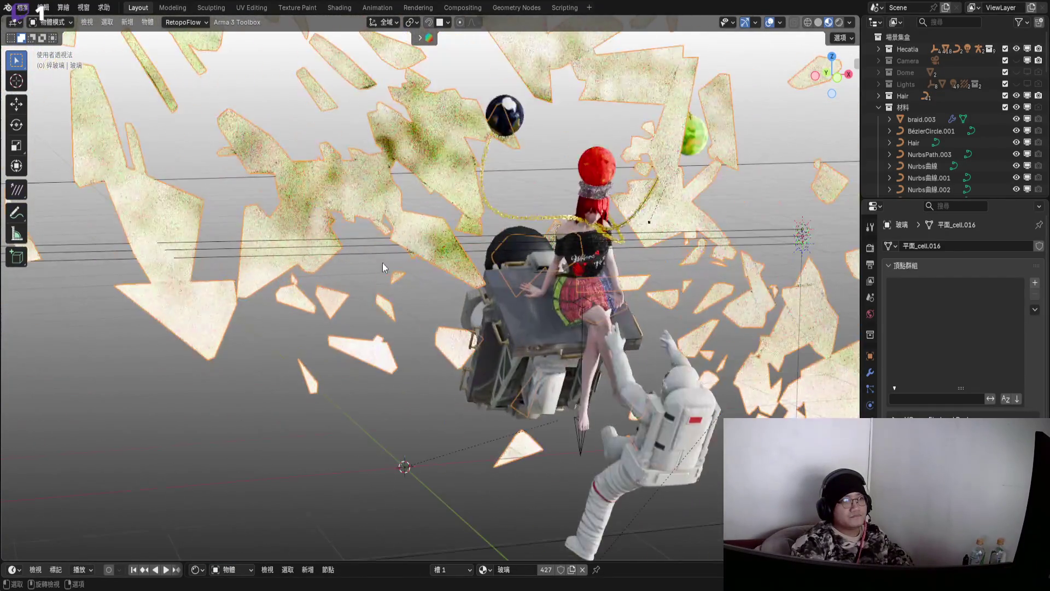
middle_click_drag(445, 257, 525, 273)
key("Tab")
- Move the selected shard geometry and the long shard to new positions
key("g")
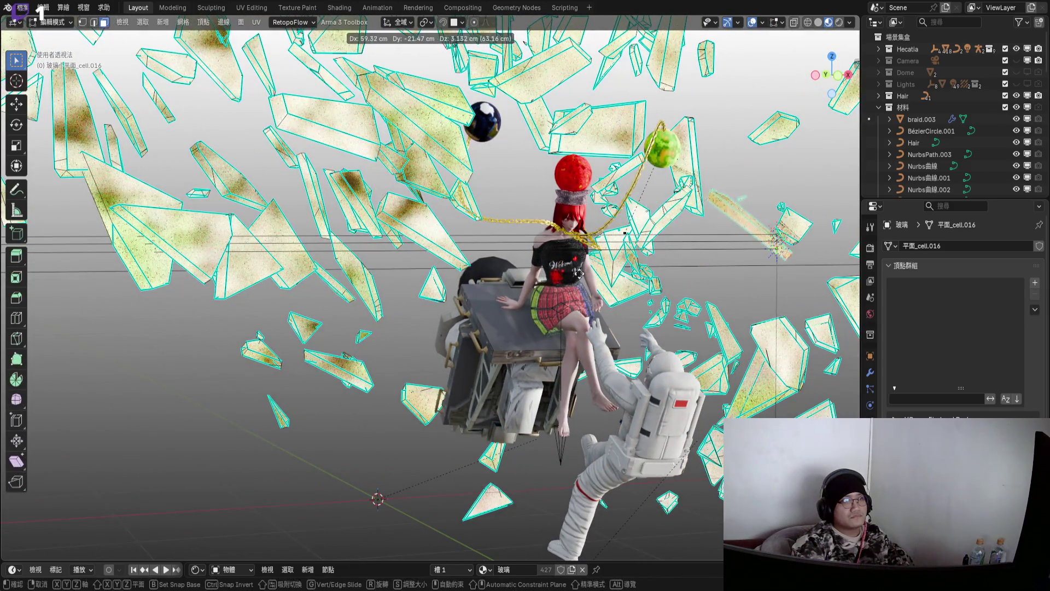
left_click(482, 279)
scroll(495, 234, "up", 5)
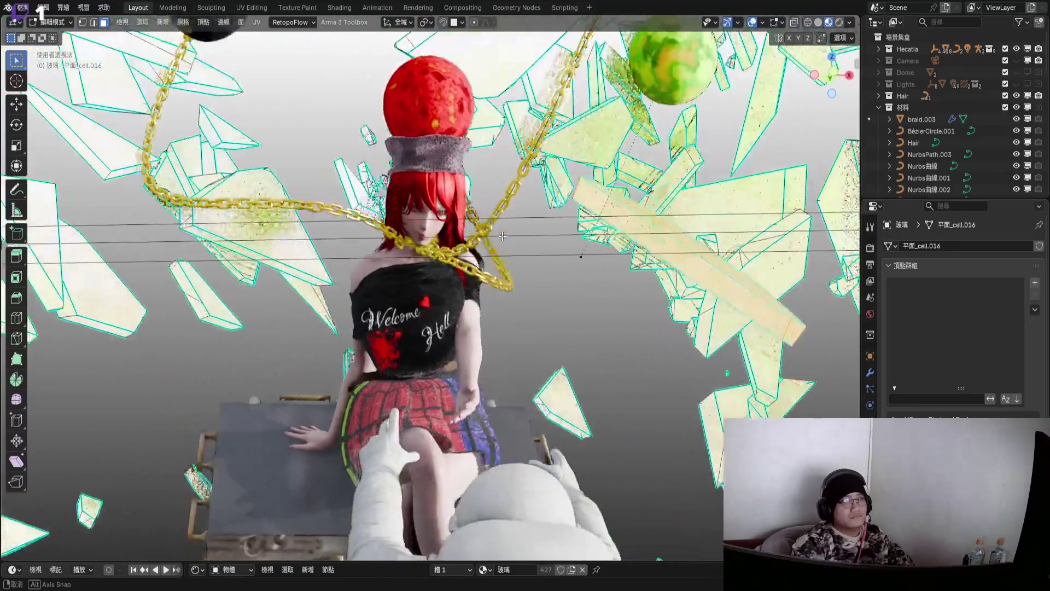
key("g")
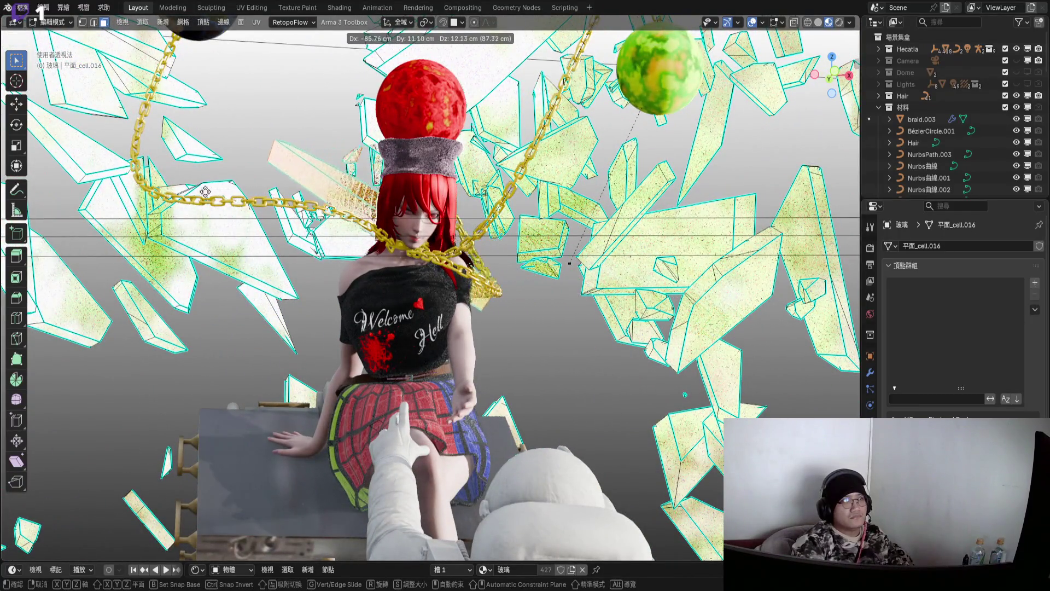
left_click(240, 188)
middle_click_drag(569, 263, 368, 264)
- Rotate a shard piece 71.9° on Z, then view it through the camera with overlays hidden
key("g")
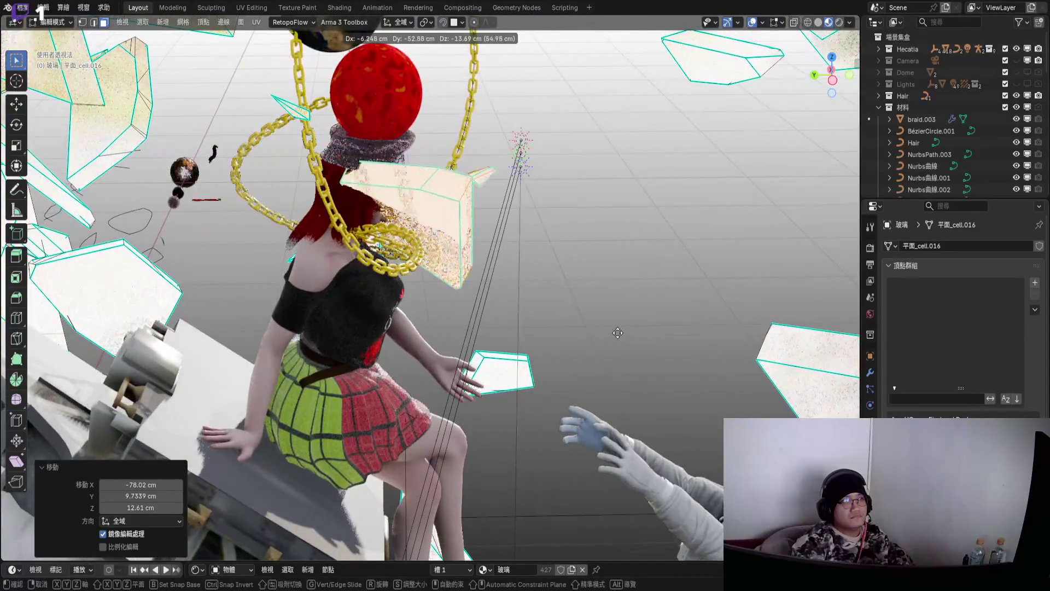
key("r")
left_click(513, 381)
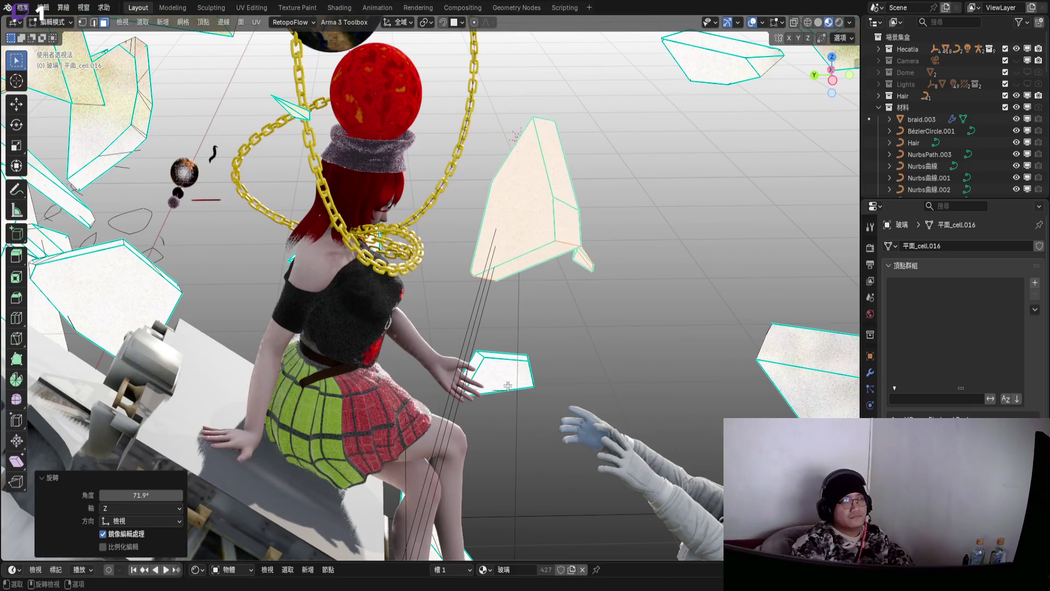
key("KP_0")
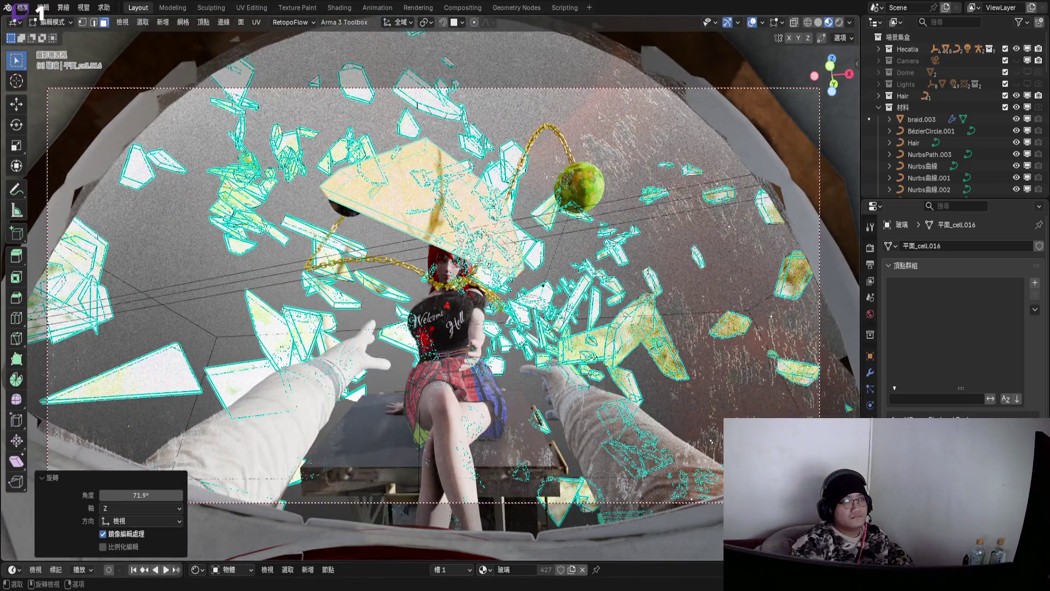
key("n")
key("n")
middle_click_drag(469, 259, 476, 266)
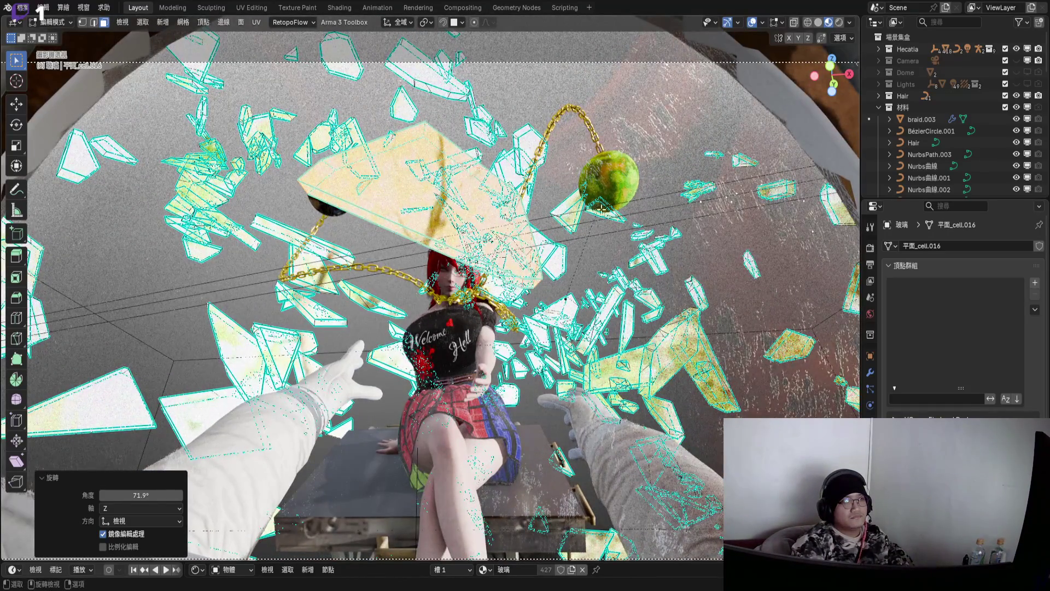
left_click(753, 22)
- Shrink a shard to 0.396, place it lower right, then enlarge it 1.727×
key("r")
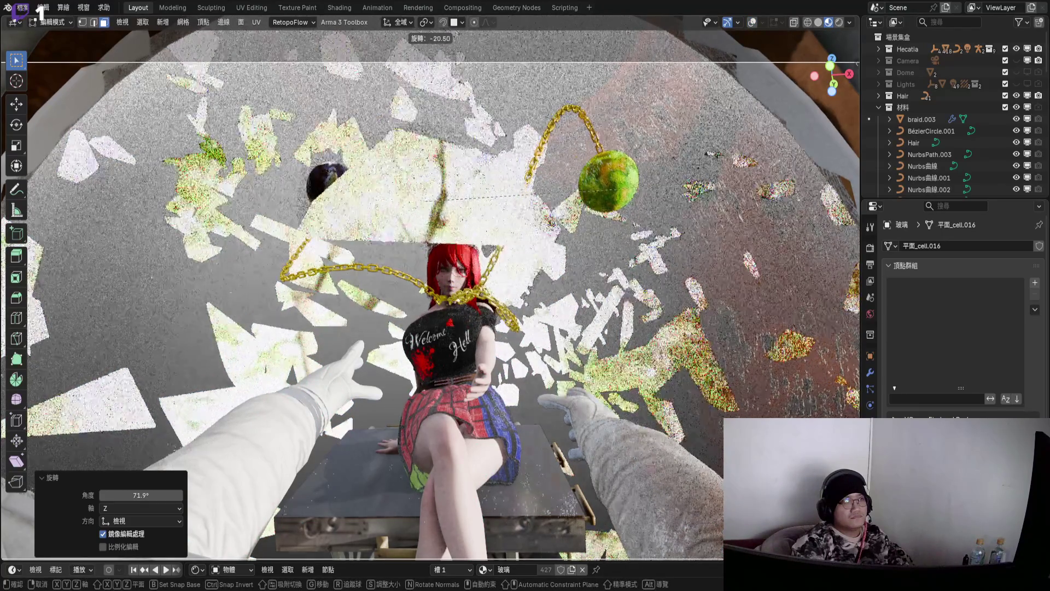
key("s")
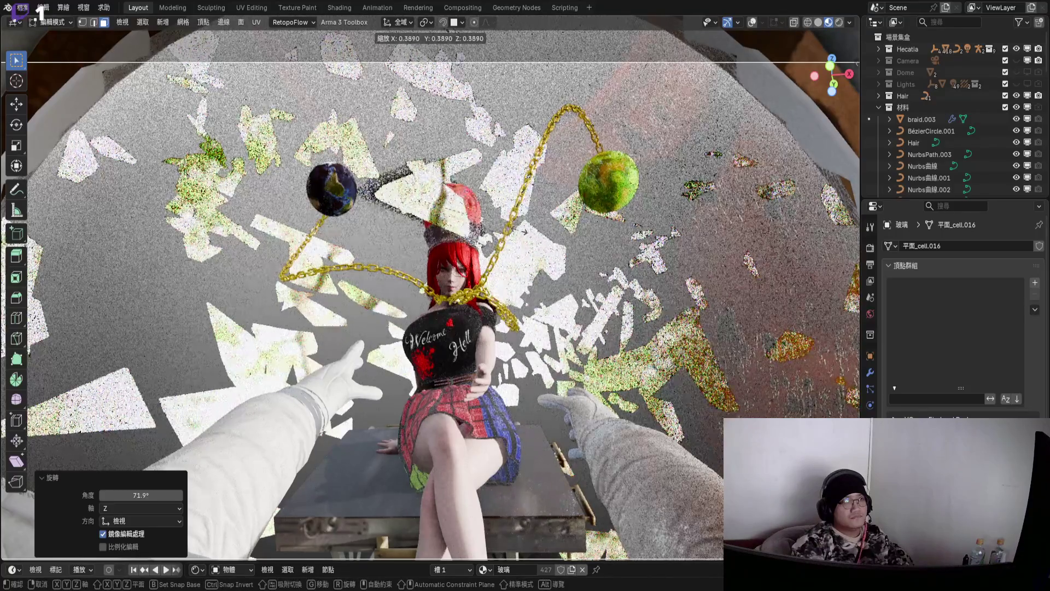
left_click(518, 231)
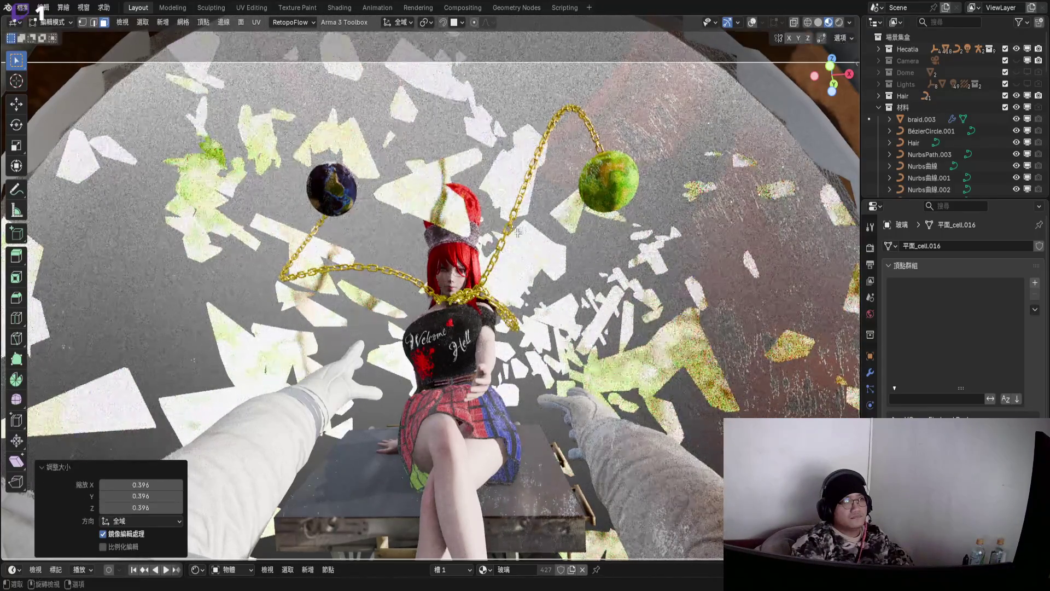
key("g")
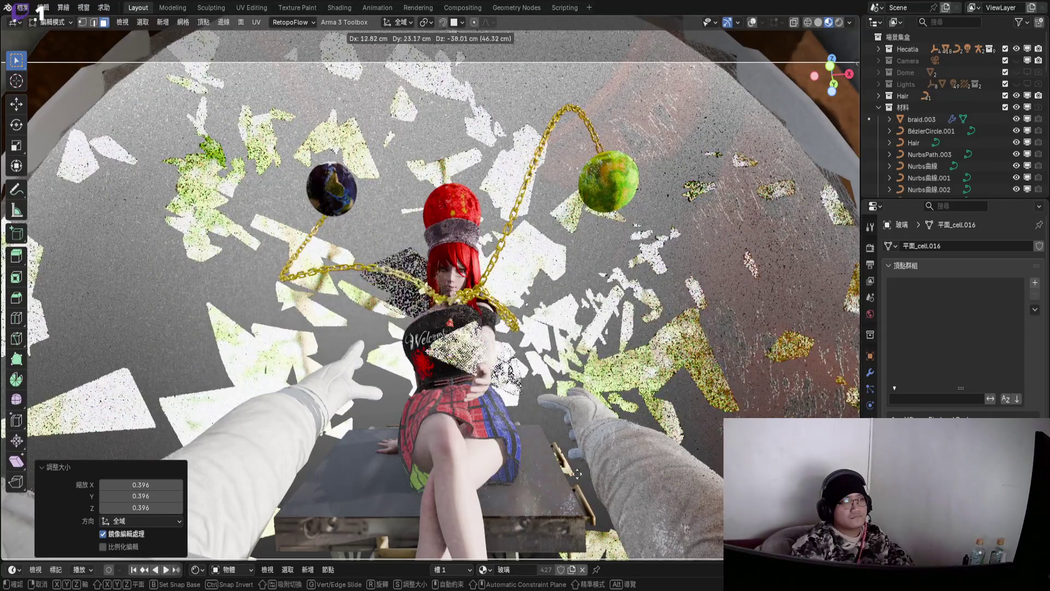
left_click(586, 517)
key("s")
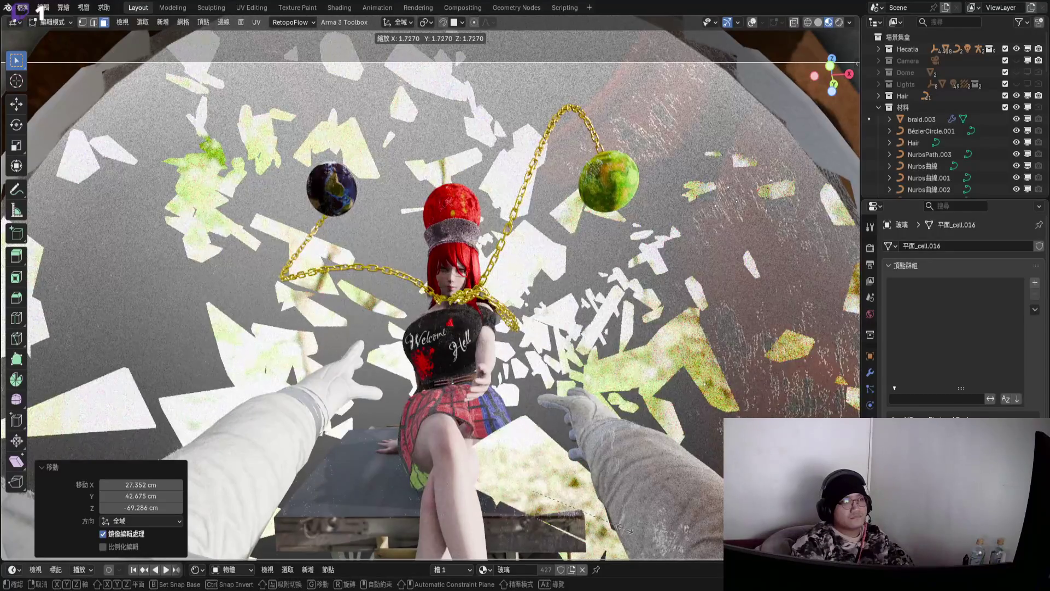
left_click(523, 414)
key("KP_0")
key("KP_0")
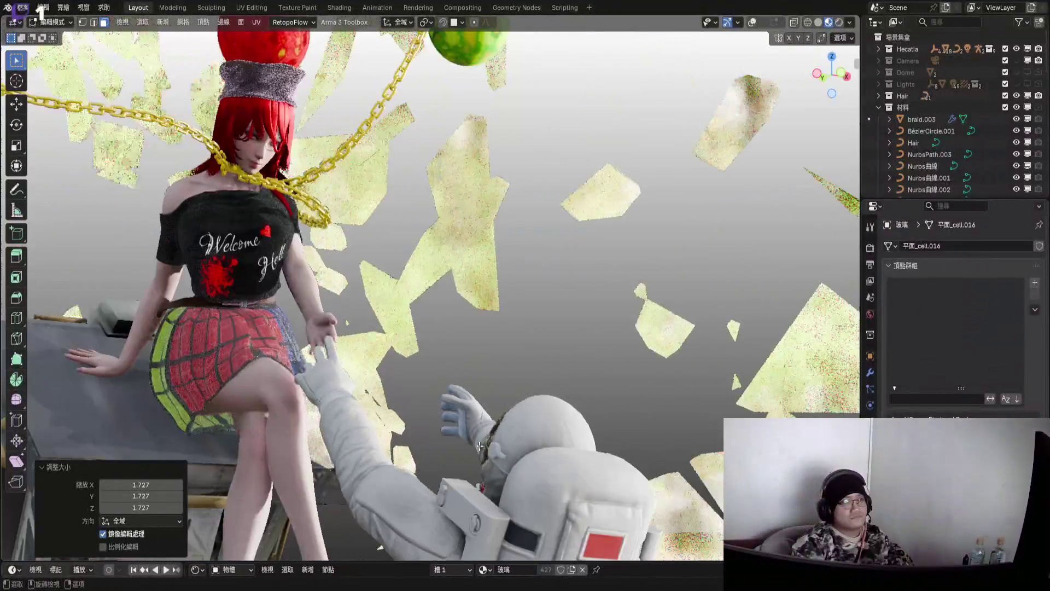
- Move the large shard by −16.402, −1.6025, 4.714 cm in front of the girl's legs
mouse_move(480, 445)
middle_mouse_down()
mouse_move(455, 367)
mouse_move(483, 358)
mouse_move(481, 381)
middle_mouse_up()
key("g")
left_click(483, 350)
key("g")
left_click(405, 355)
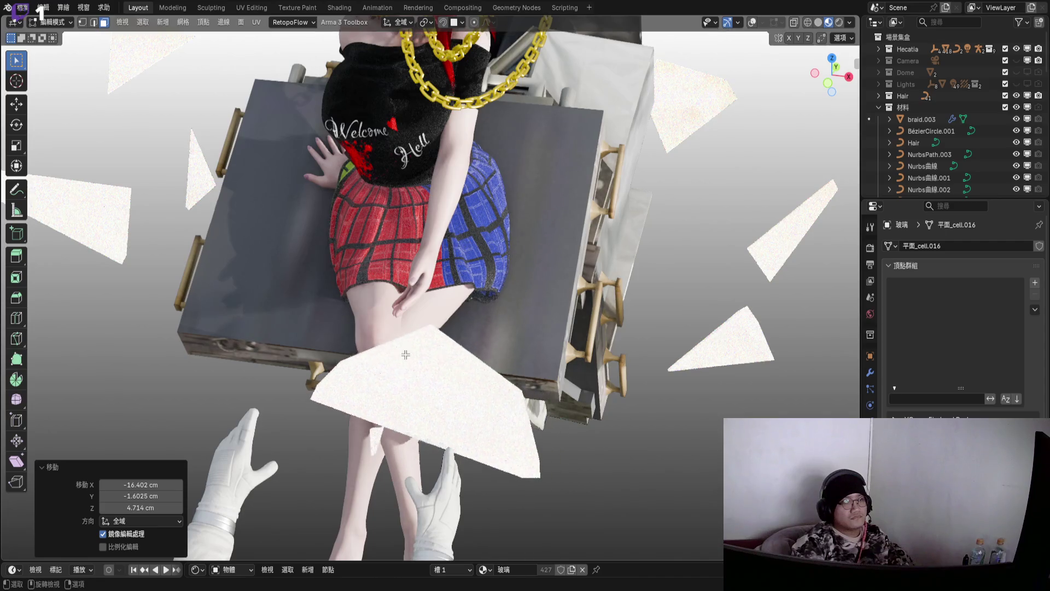
key("KP_0")
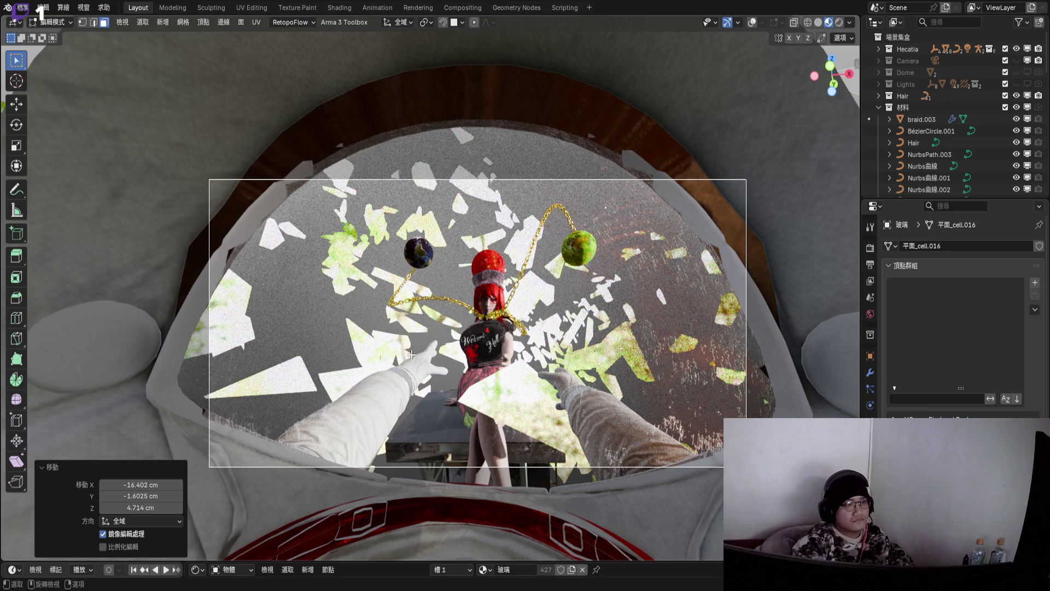
scroll(511, 403, "up", 2)
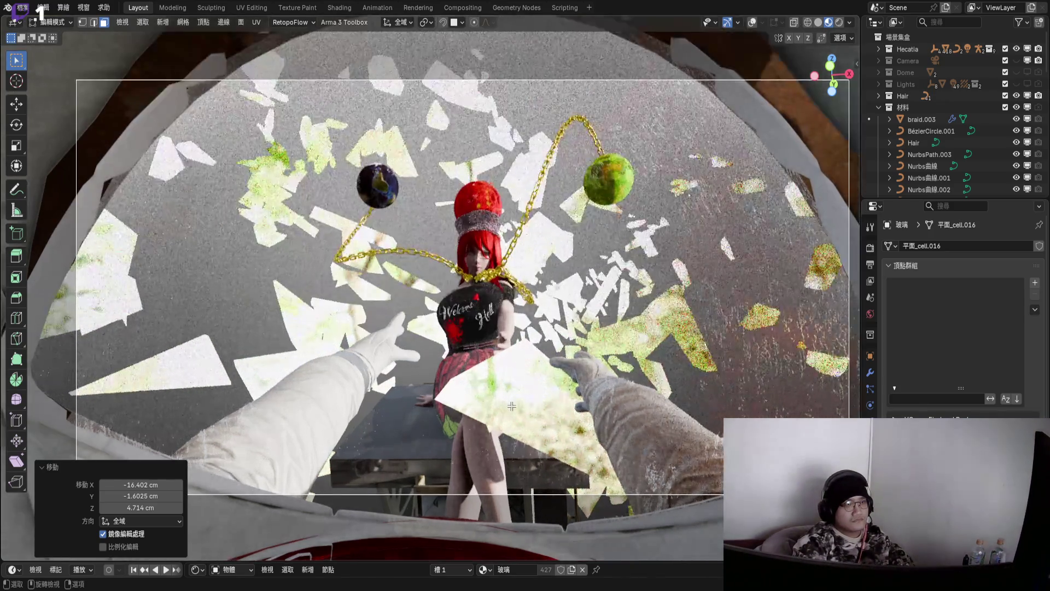
scroll(510, 406, "up", 2)
- Lower a shard, rotate it −25.8°, scale it to 0.774, move it and rotate it 28.2°
key("g")
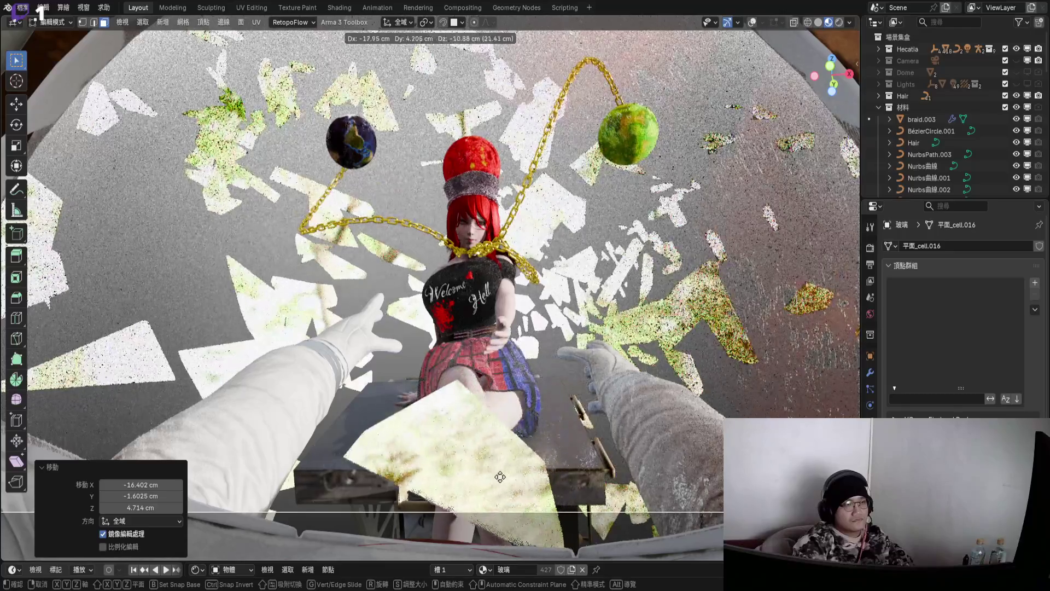
left_click(500, 476)
key("r")
left_click(590, 481)
key("s")
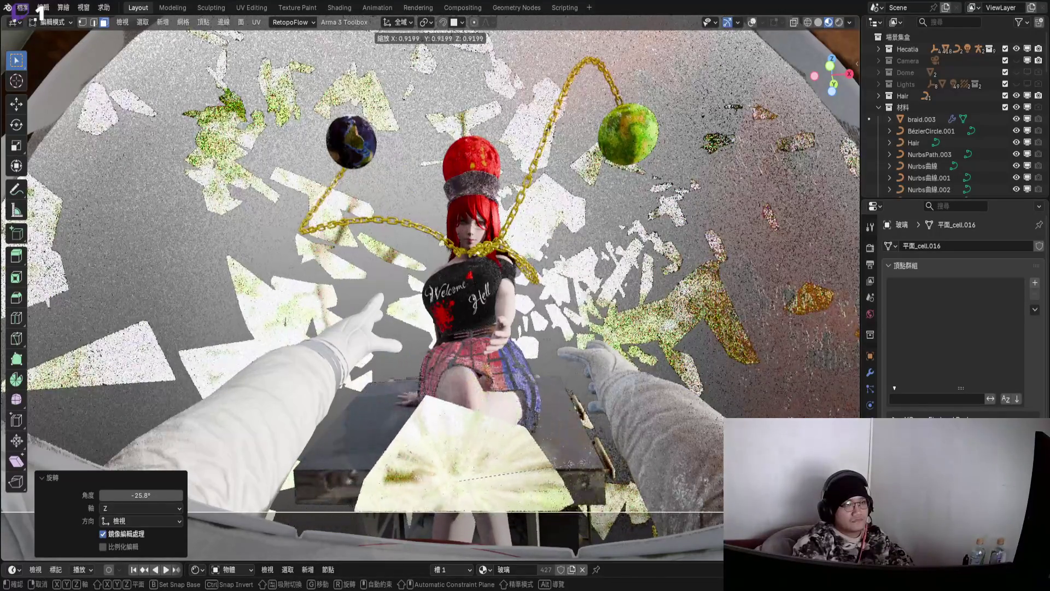
left_click(547, 465)
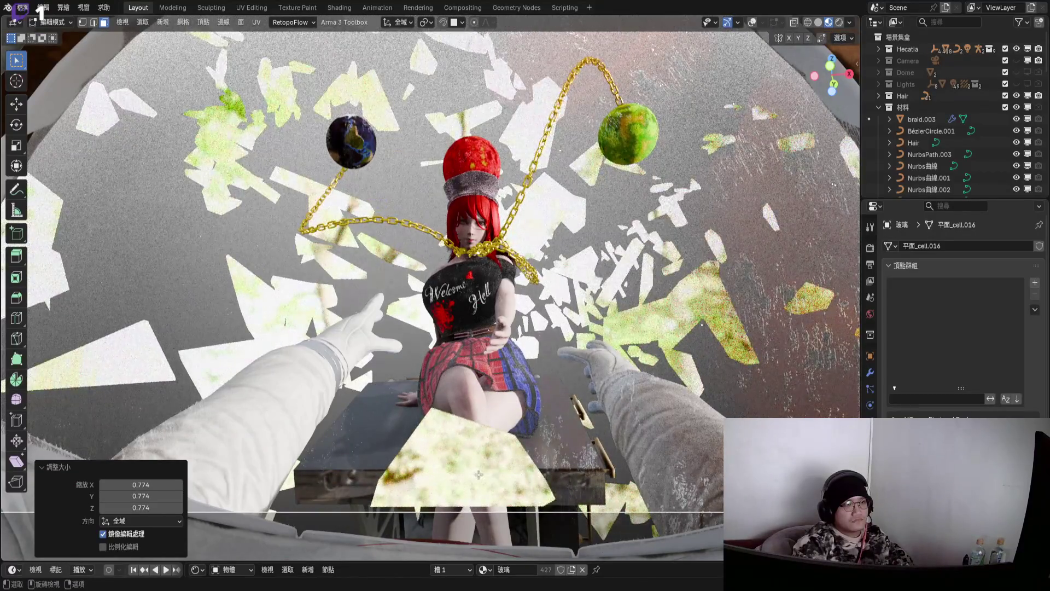
key("g")
left_click(415, 476)
key("r")
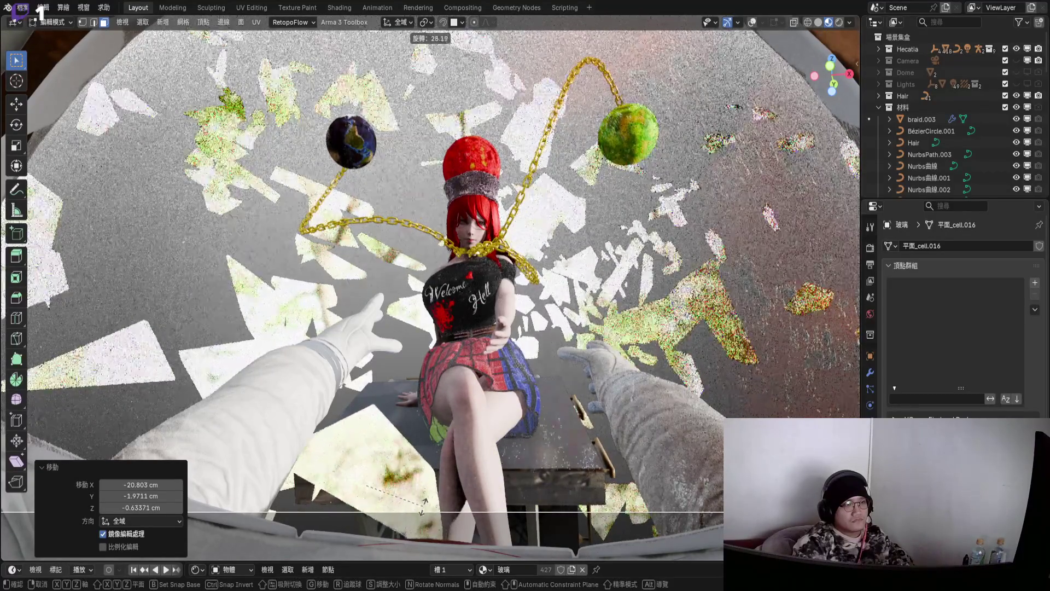
left_click(453, 473)
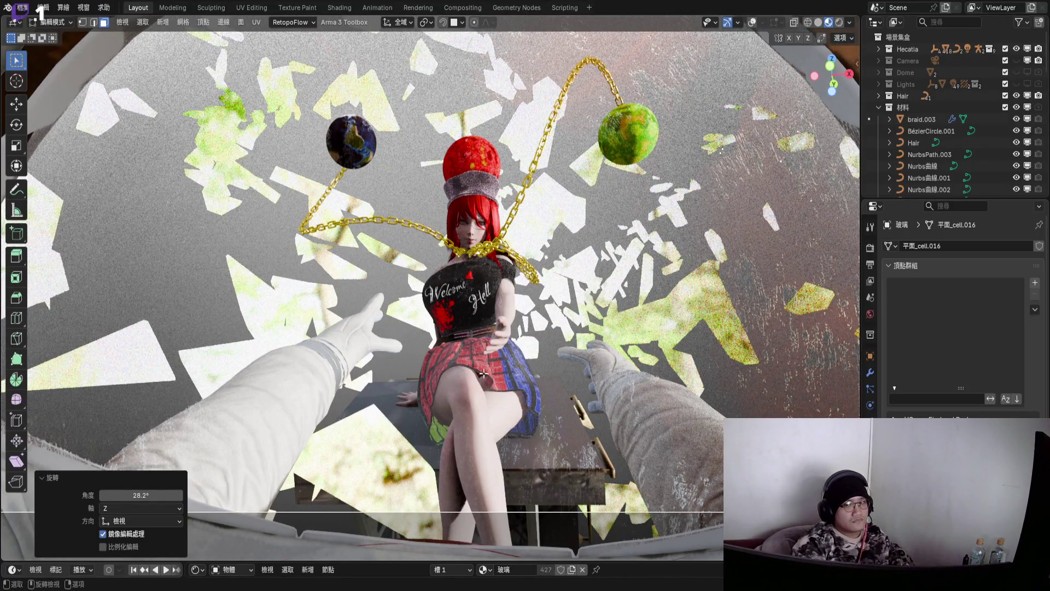
- Move the selected shards and rotate them, redoing the rotation at a different angle
key("g")
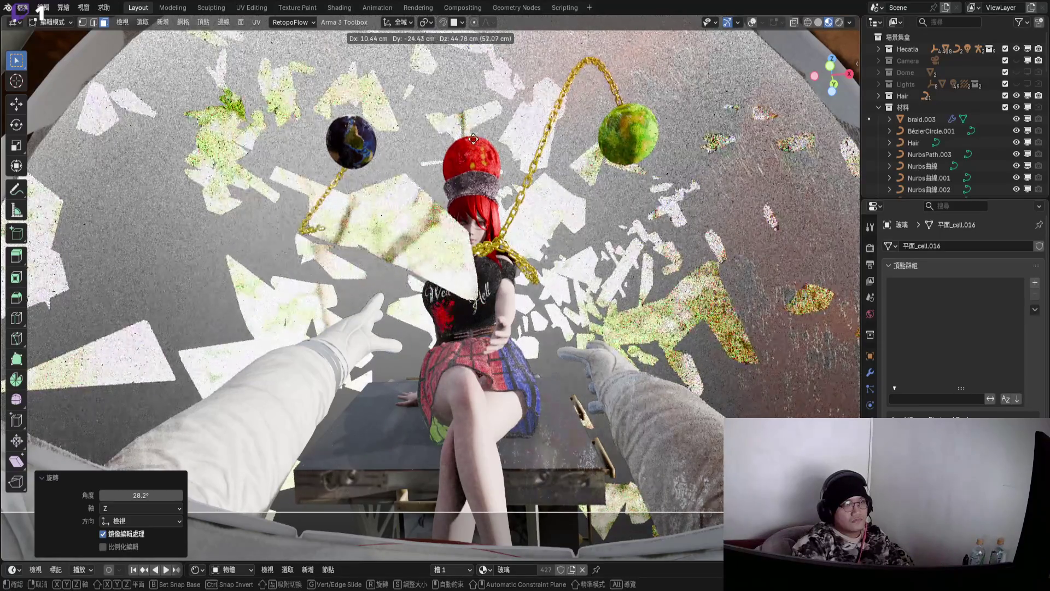
left_click(440, 176)
key("r")
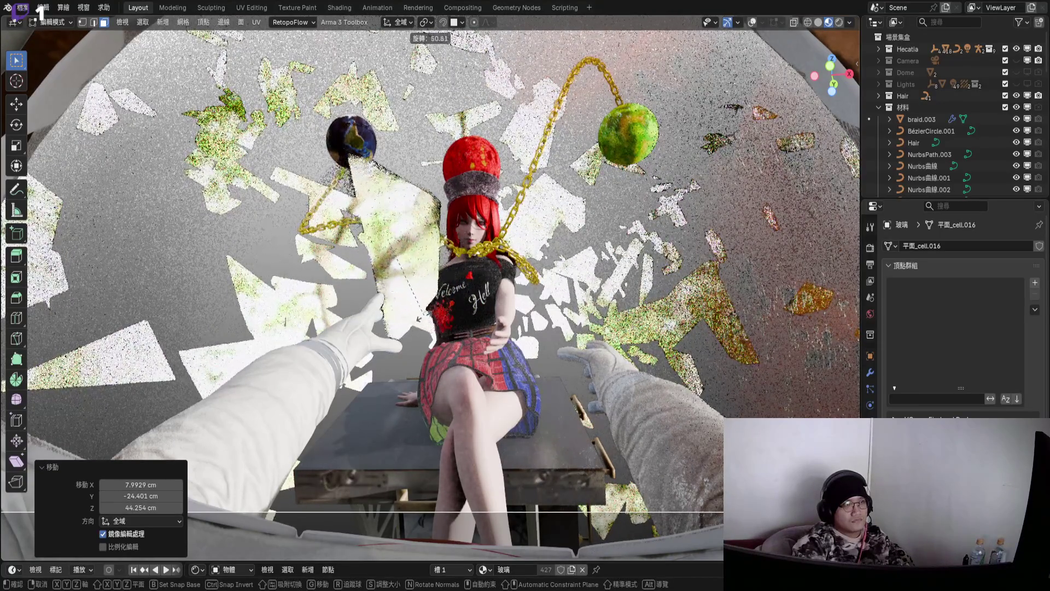
left_click(419, 314)
key("s")
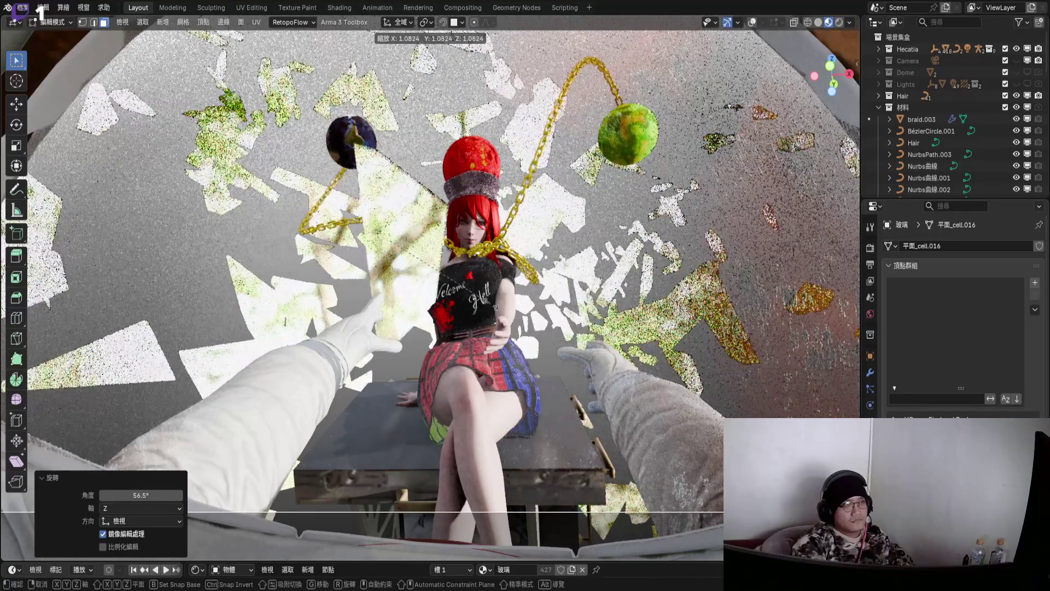
key("Escape")
key("r")
left_click(492, 235)
- Shrink the shards to 0.866, shift them and rotate them −4.66° beside the girl's head
key("s")
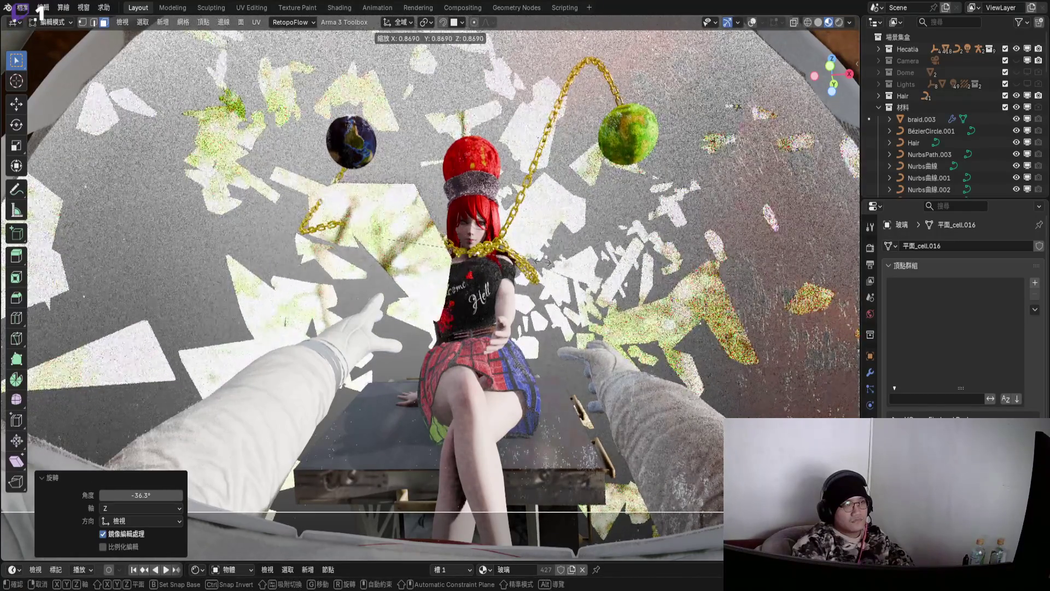
left_click(542, 262)
key("g")
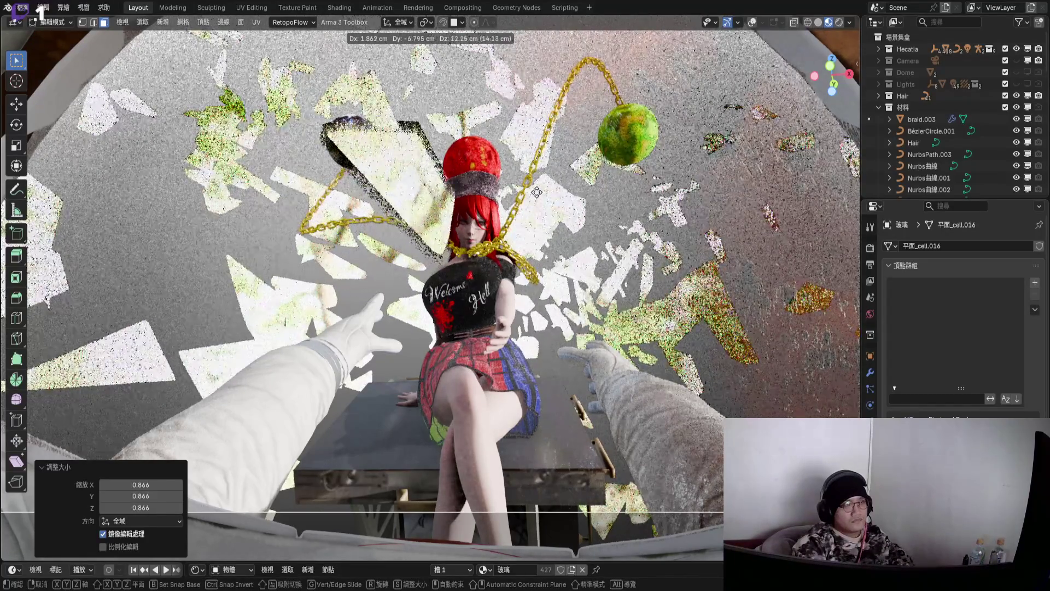
key("Escape")
key("r")
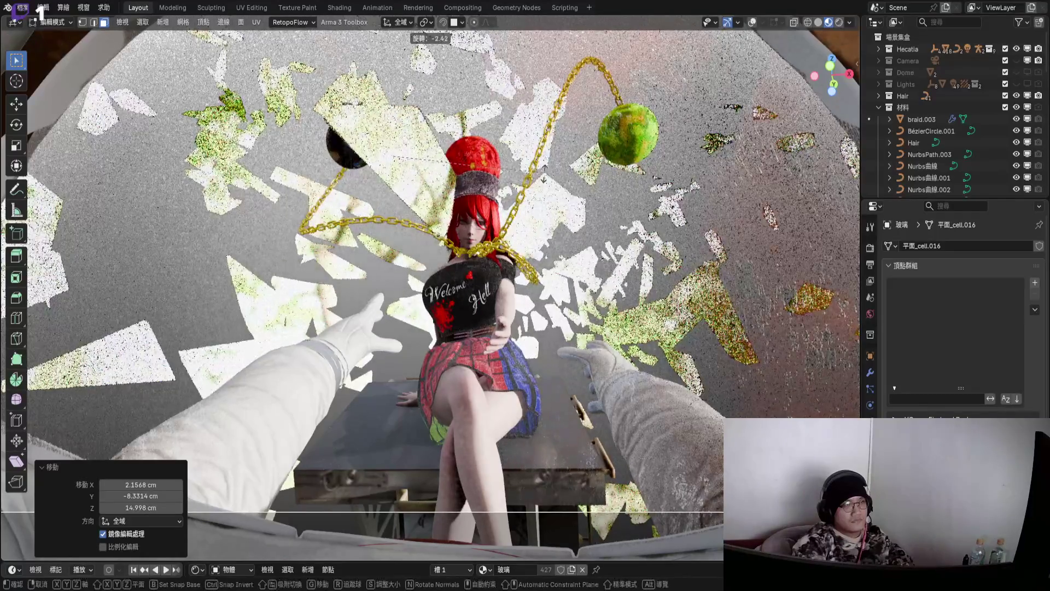
key("Return")
scroll(930, 115, "down", 3)
- Collapse 材料 in the Outliner and unhide the 國際空間站 space station
scroll(902, 113, "up", 3)
left_click(879, 107)
scroll(963, 159, "down", 2)
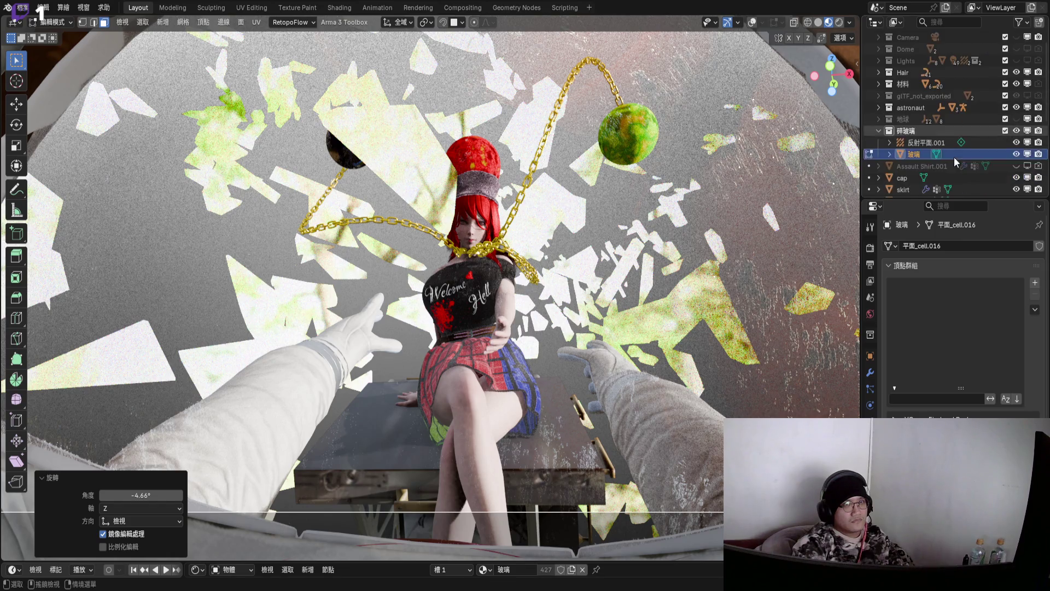
scroll(963, 158, "down", 4)
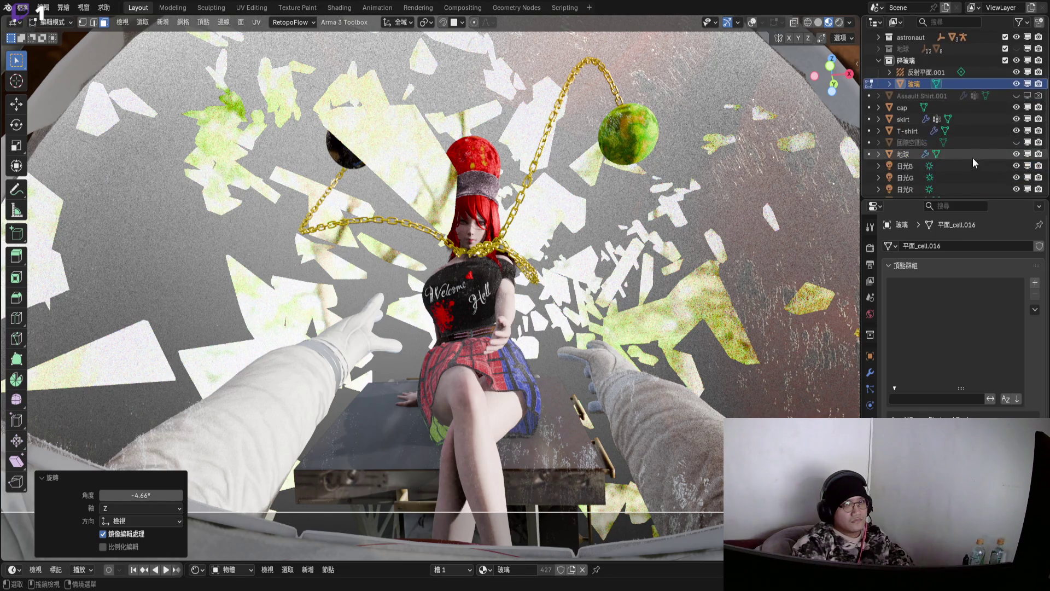
left_click(924, 95)
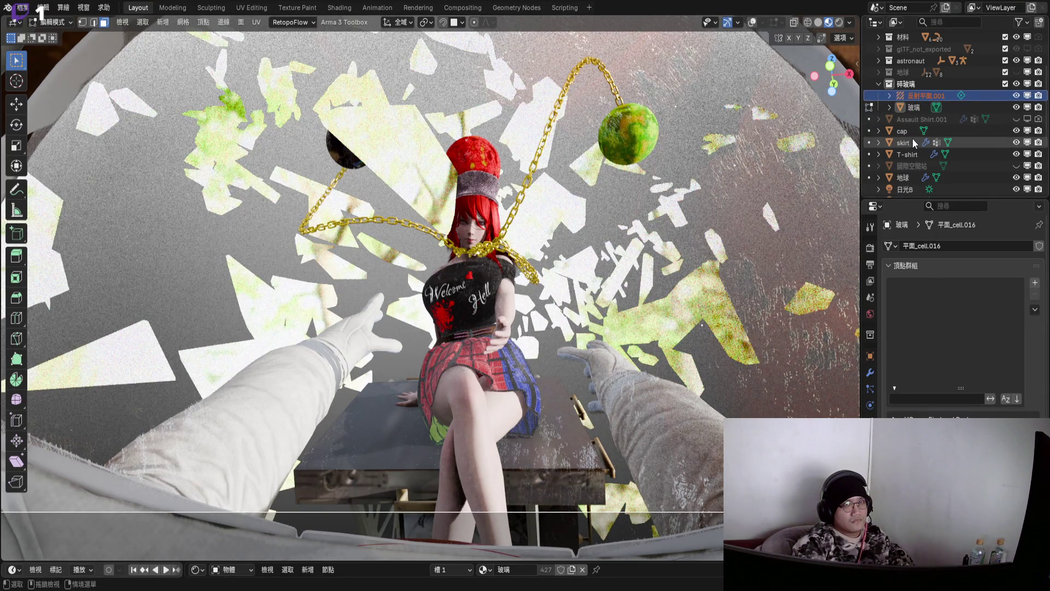
scroll(912, 139, "down", 6)
left_click(1016, 96)
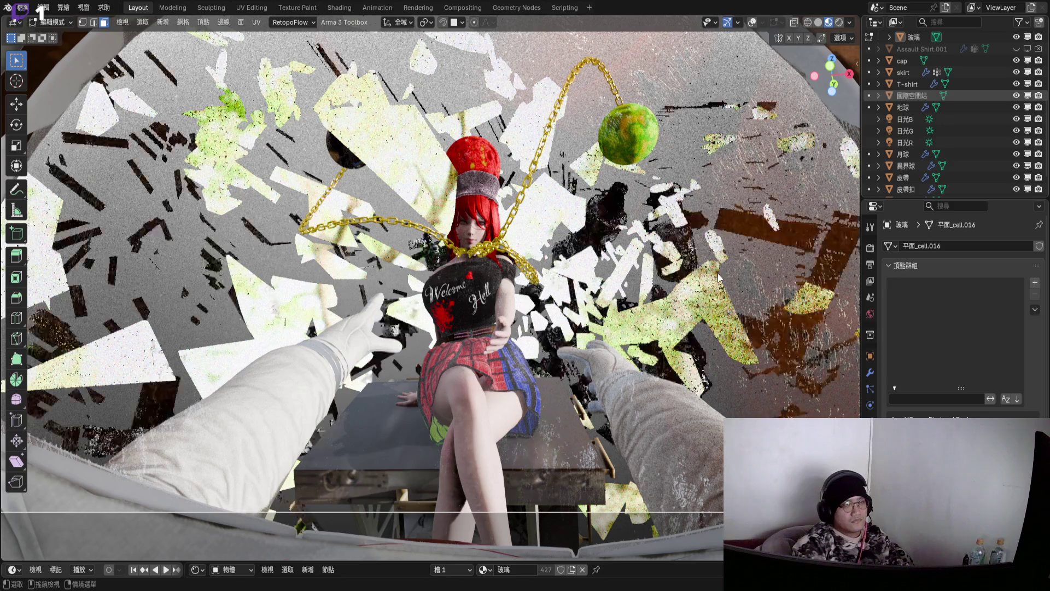
- Enable 場景世界 (Scene World) in Viewport Shading for a dark space backdrop
scroll(974, 126, "up", 4)
scroll(974, 125, "down", 4)
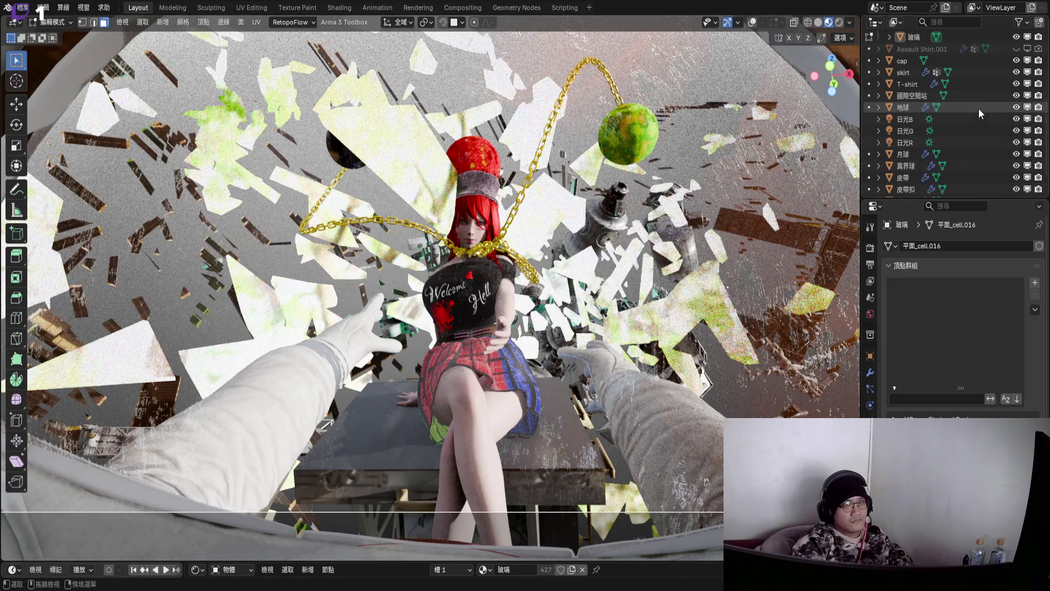
left_click(849, 22)
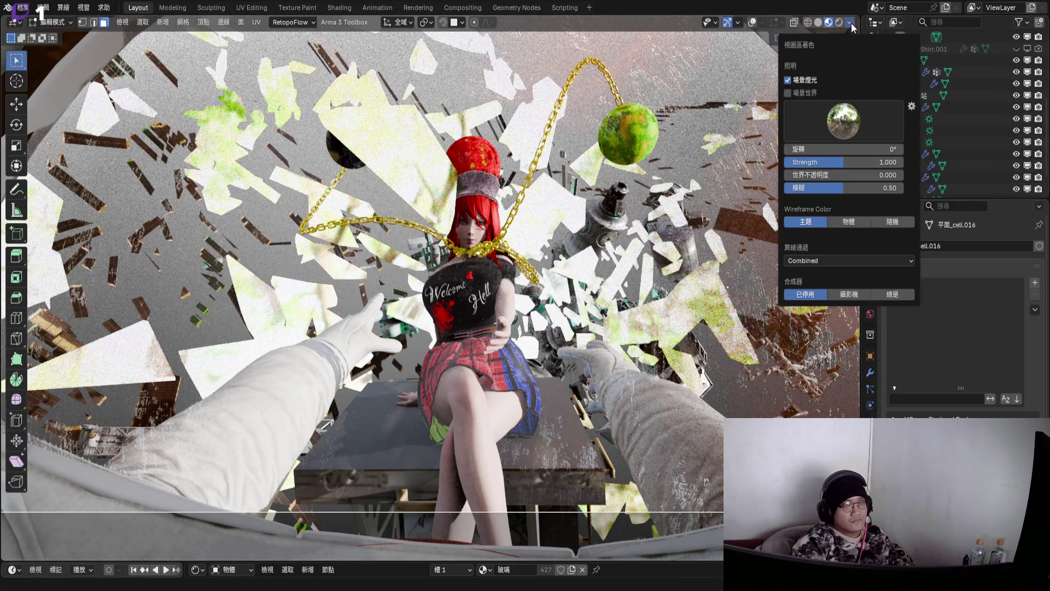
left_click(787, 93)
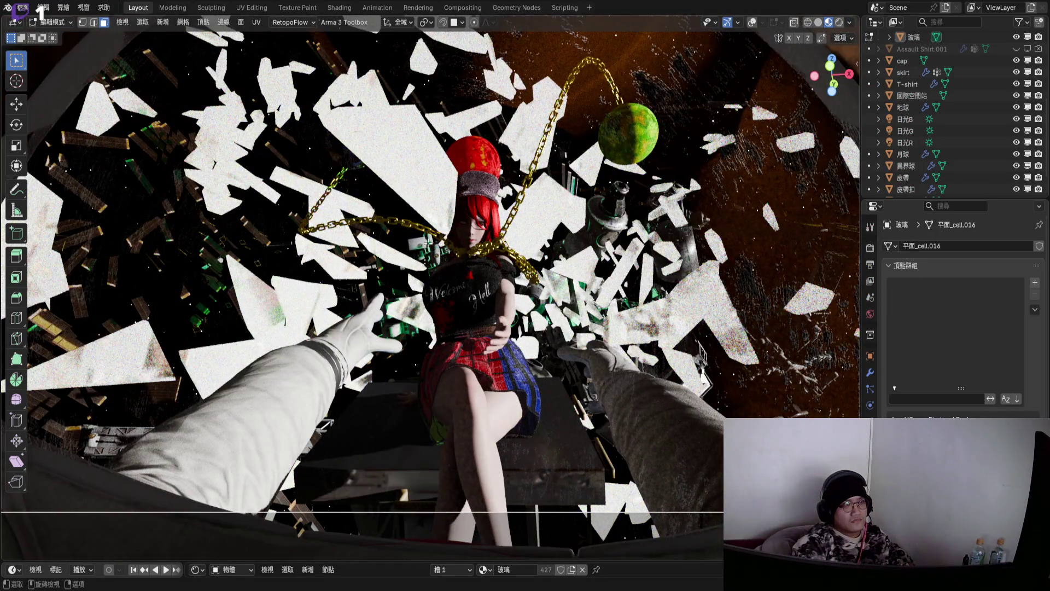
- Rotate the glass shards −5.3°, move them about −2.9 cm on X, then play the animation
key("r")
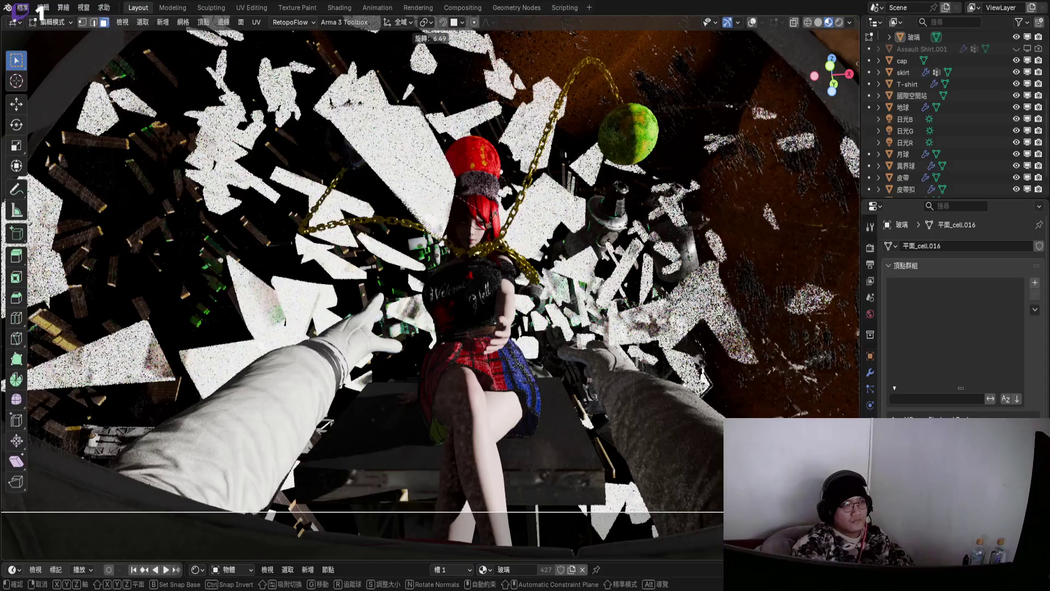
left_click(477, 210)
key("g")
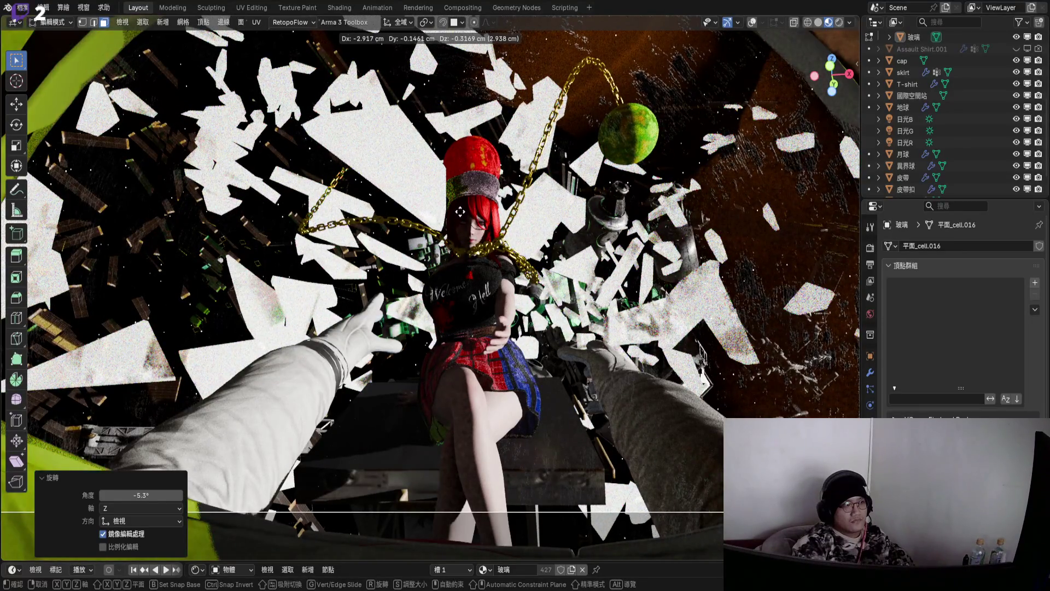
left_click(459, 212)
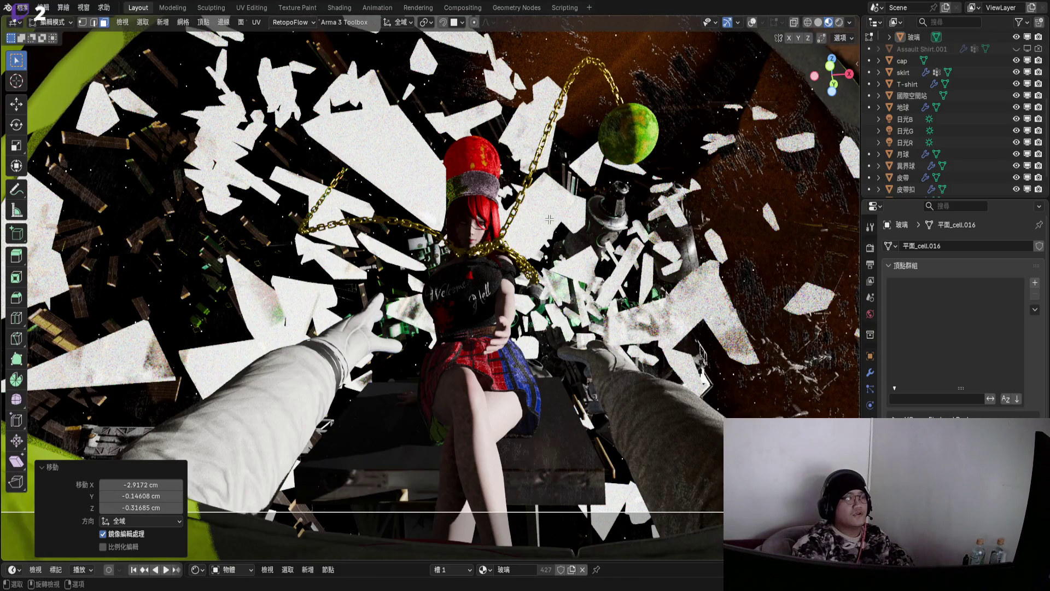
key("space")
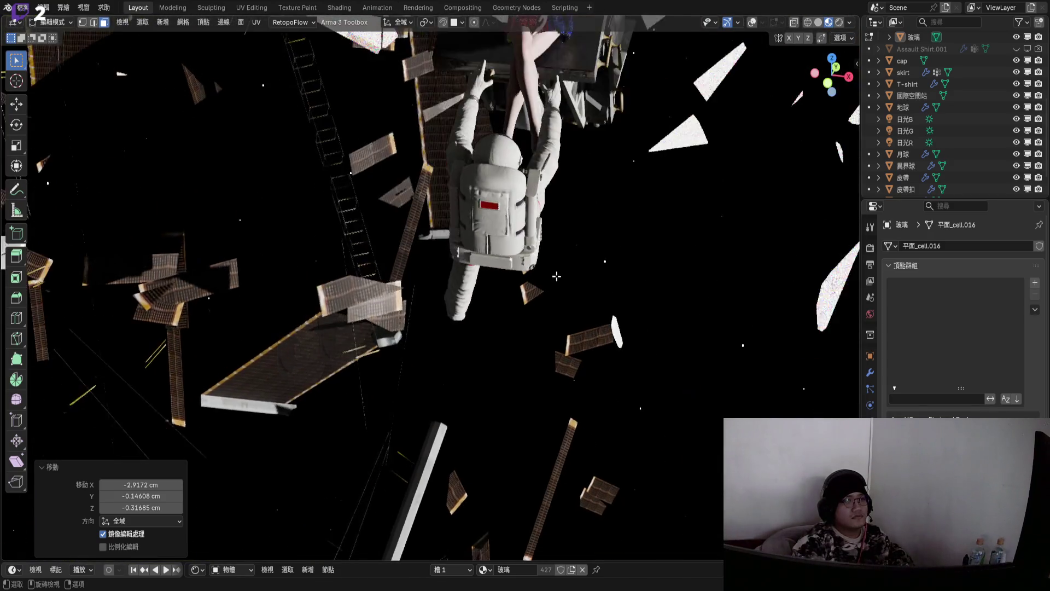
- Collapse the Move redo panel and orbit out of the camera shot among the shards
middle_click_drag(563, 280, 500, 309)
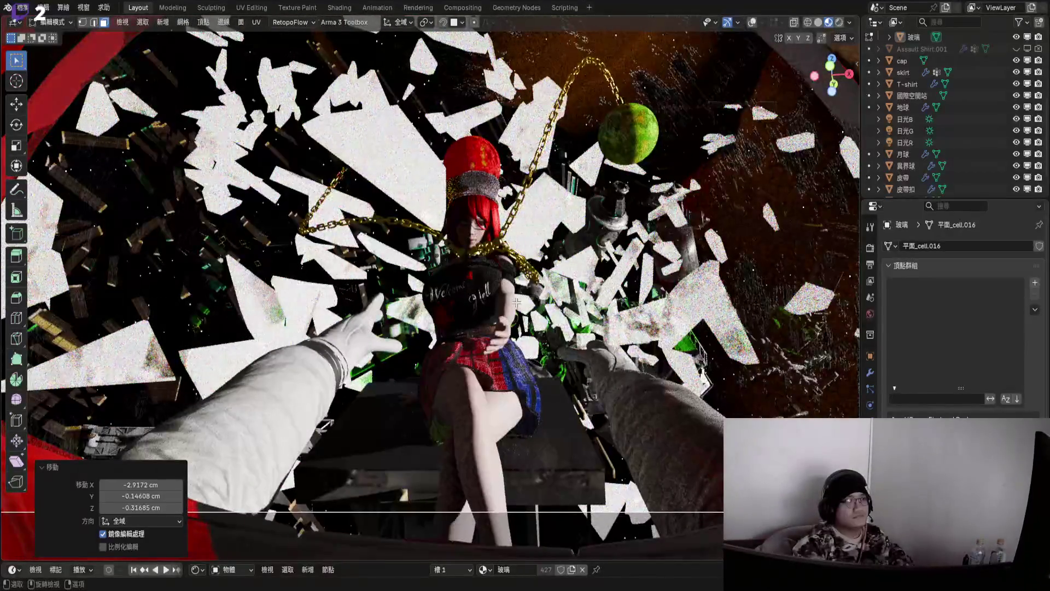
left_click(48, 470)
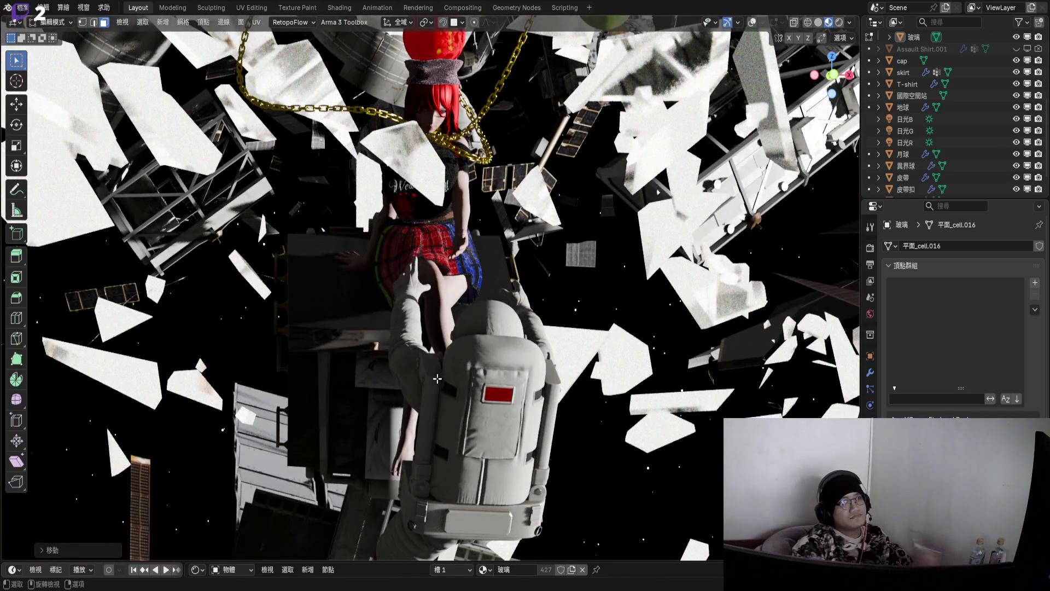
mouse_move(431, 233)
middle_mouse_down()
mouse_move(483, 287)
mouse_move(405, 328)
mouse_move(404, 400)
mouse_move(475, 199)
mouse_move(233, 312)
middle_mouse_up()
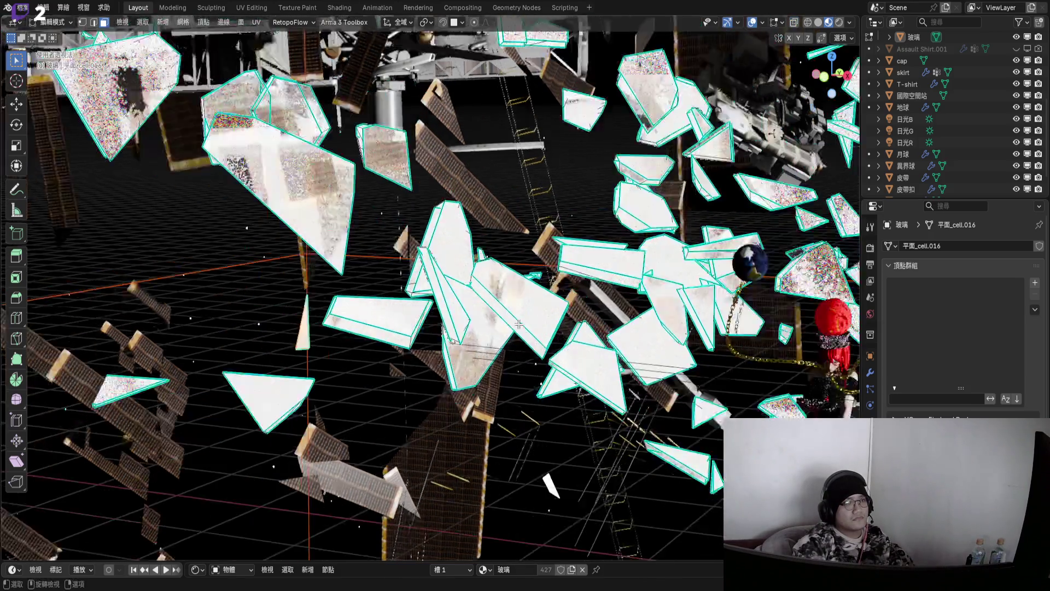
middle_click_drag(518, 325, 529, 312)
- Turn on snapping and move a shard in front of the girl's face, checking in camera view
scroll(530, 313, "up", 5)
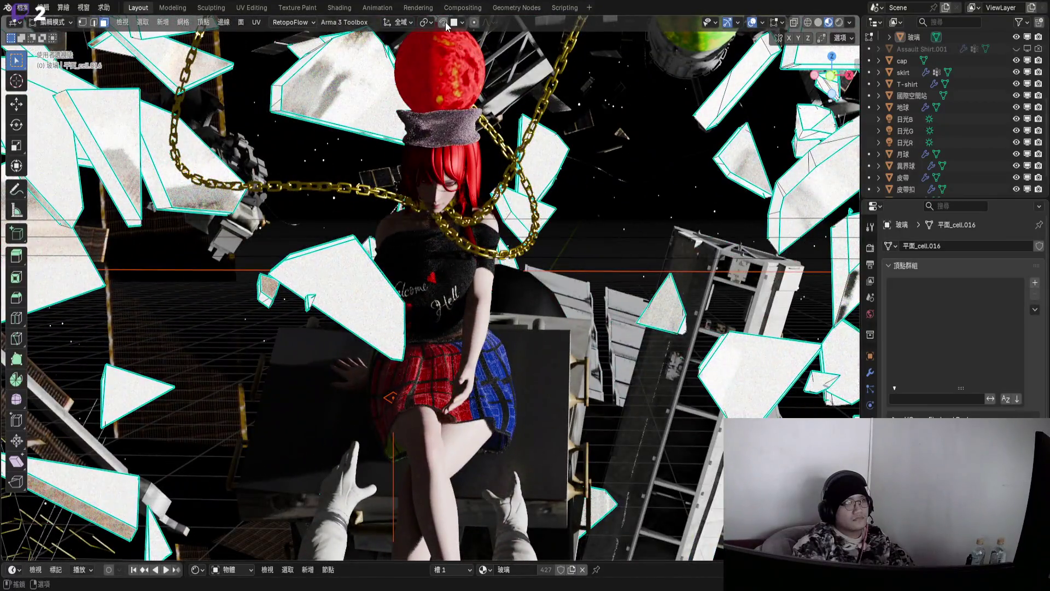
left_click(444, 22)
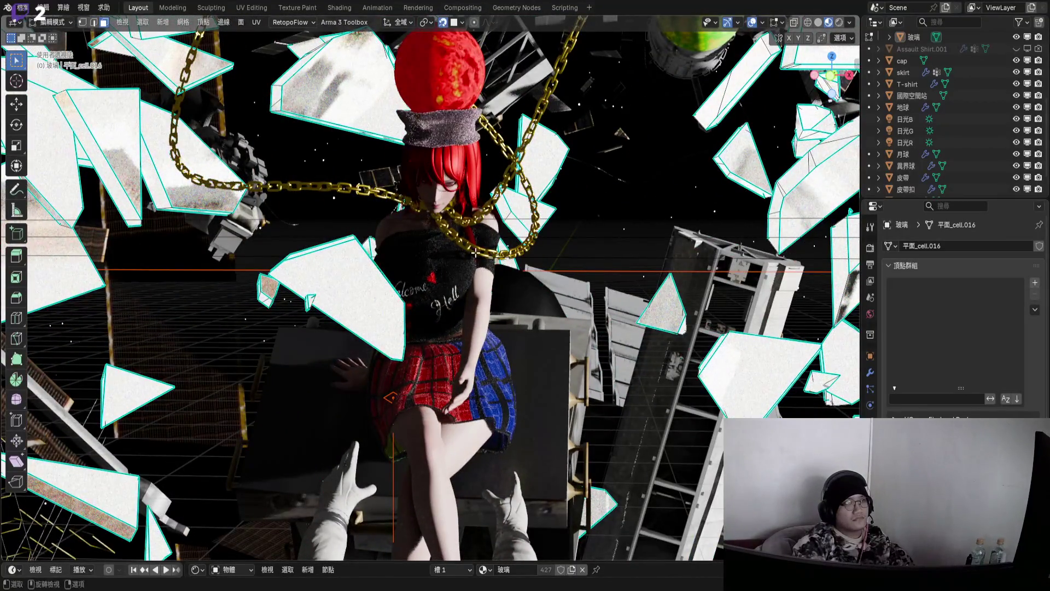
key("g")
left_click(476, 252)
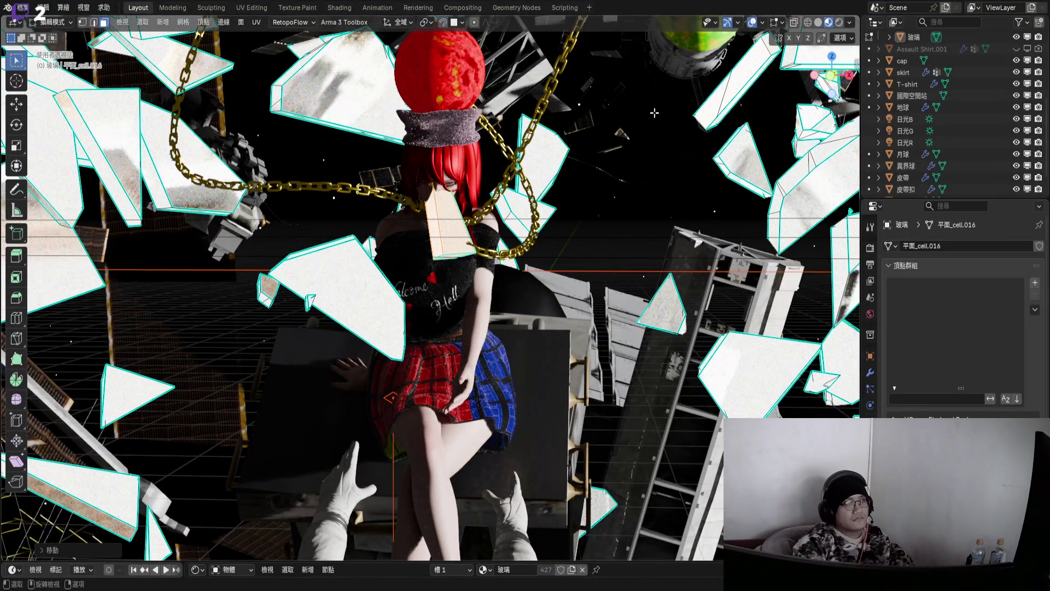
key("KP_0")
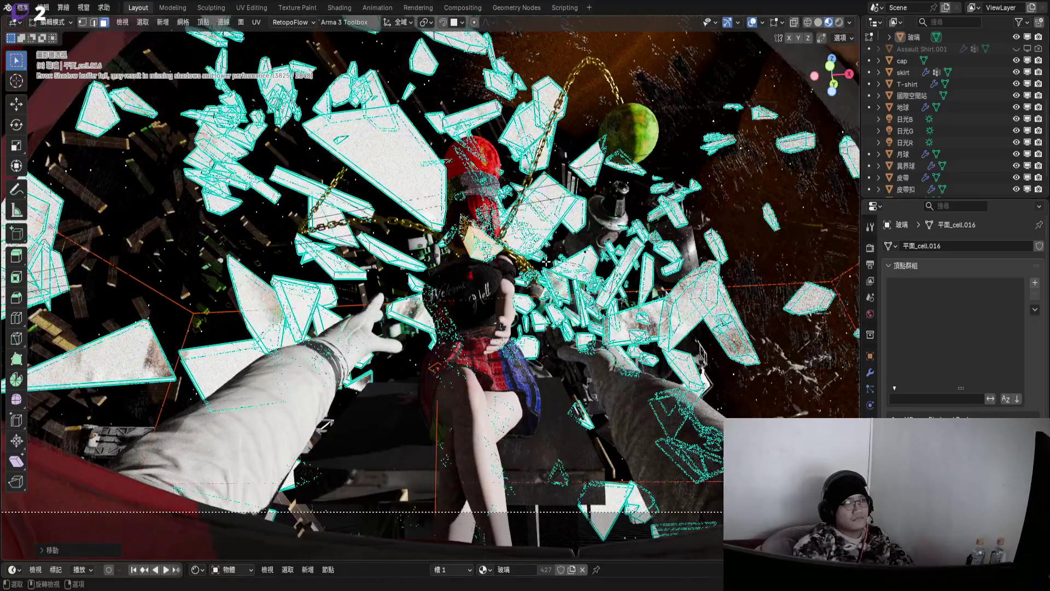
key("r")
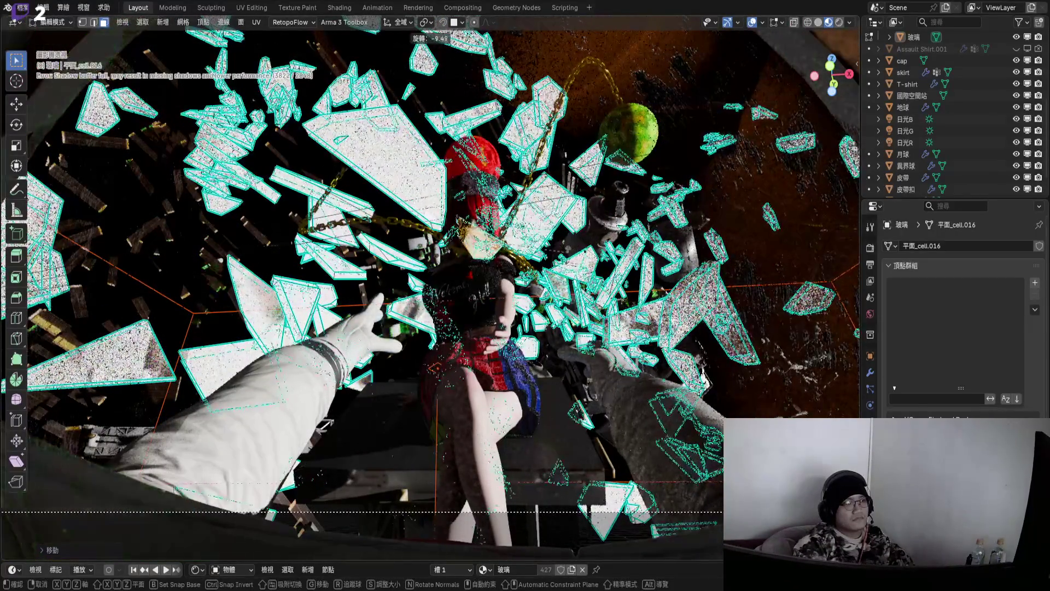
key("g")
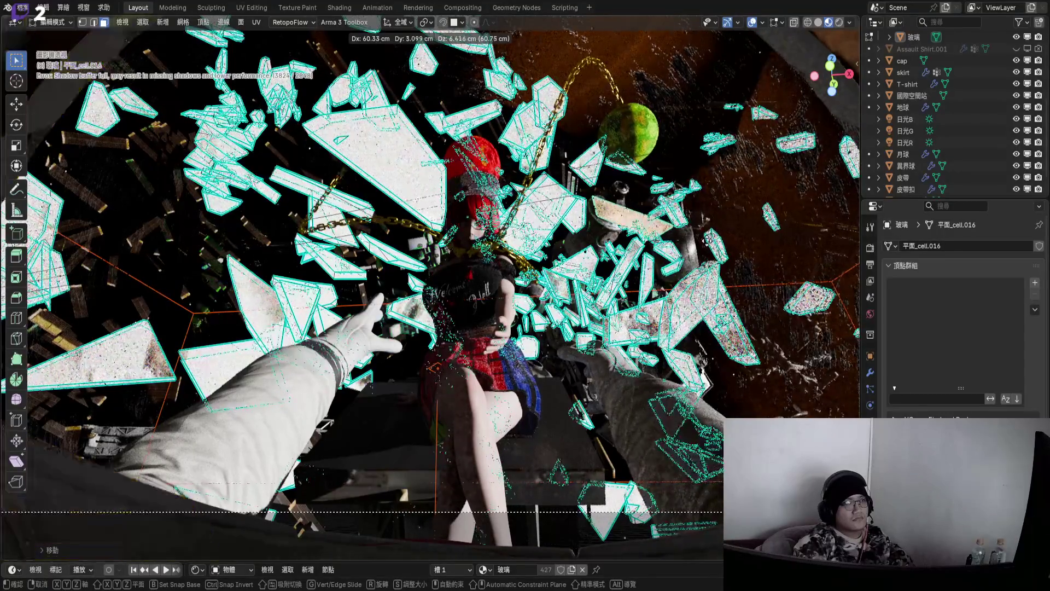
left_click(708, 240)
- Move the shards by −1.080, −11.93, −36.82 cm and rotate one across the girl's torso
key("r")
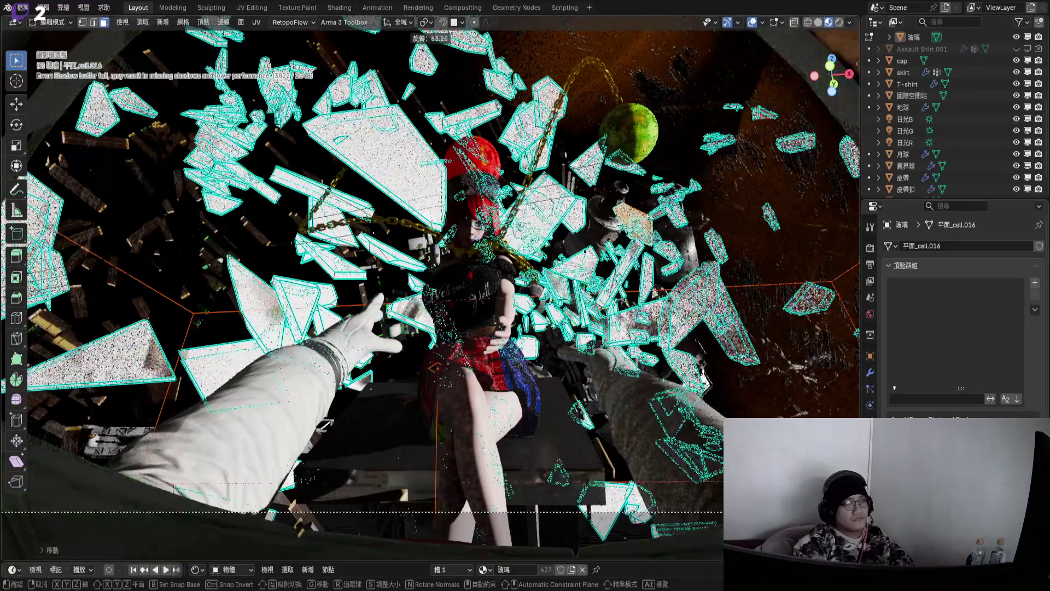
key("g")
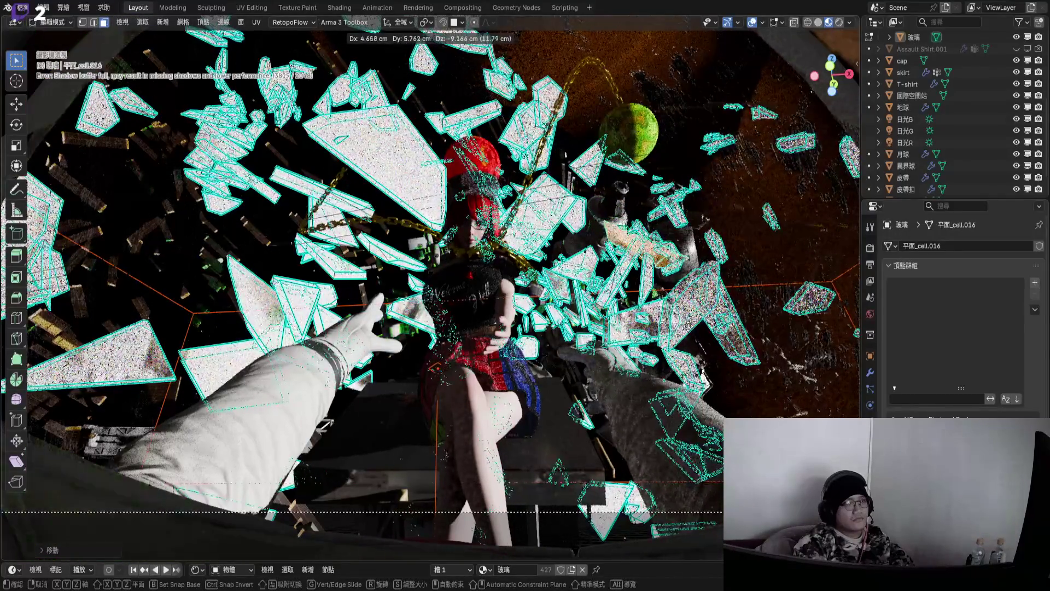
left_click(701, 405)
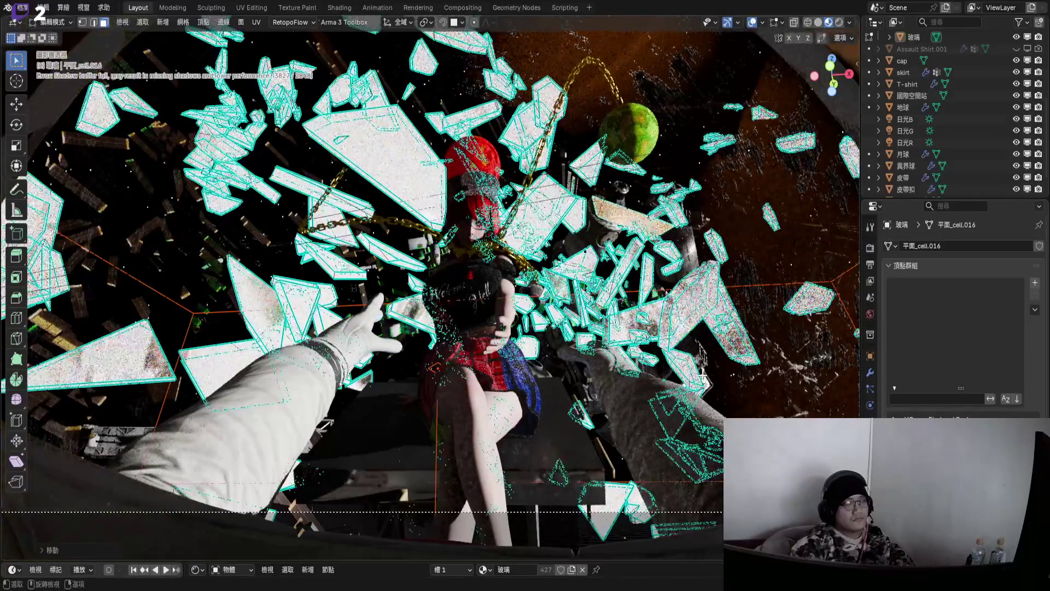
key("KP_0")
mouse_move(605, 346)
middle_mouse_down()
mouse_move(579, 350)
mouse_move(530, 329)
middle_mouse_up()
key("g")
key("r")
left_click(735, 281)
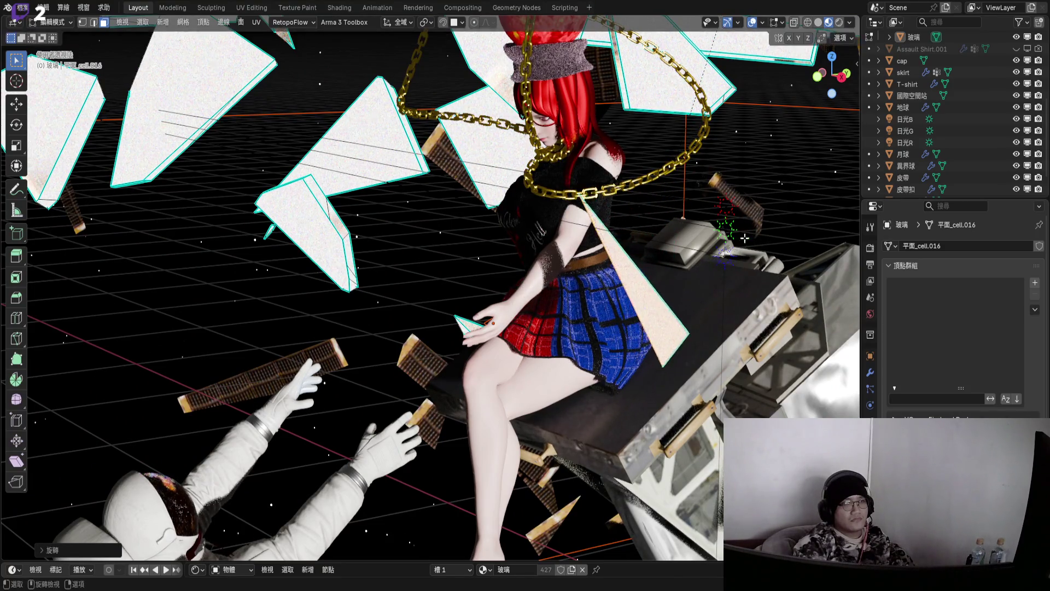
- Frame the shard beside the girl's skirt and give it a new tilt
key("KP_0")
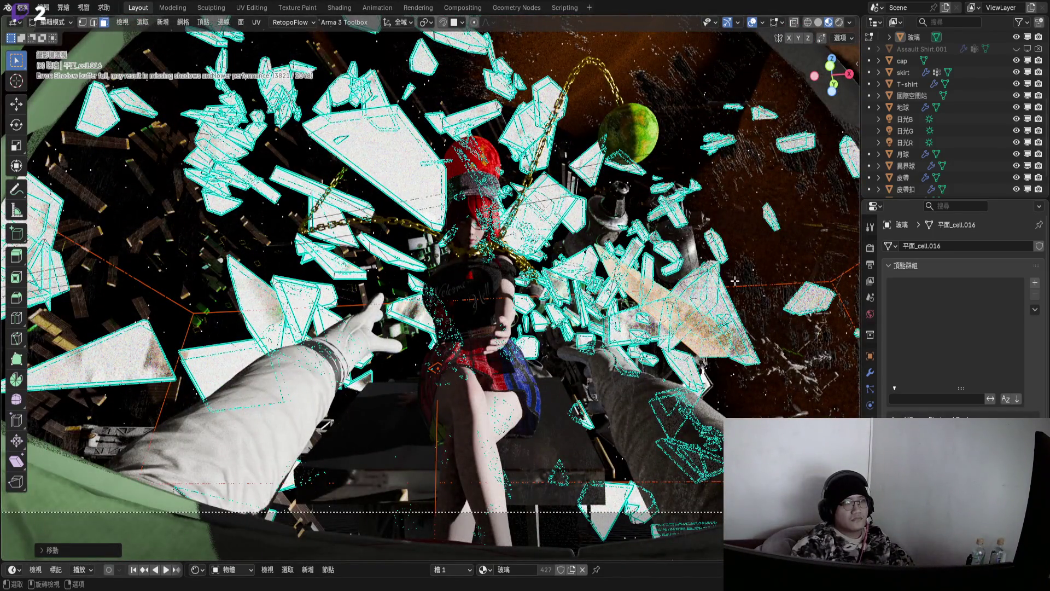
key("KP_Decimal")
middle_click_drag(580, 274, 549, 271)
key("r")
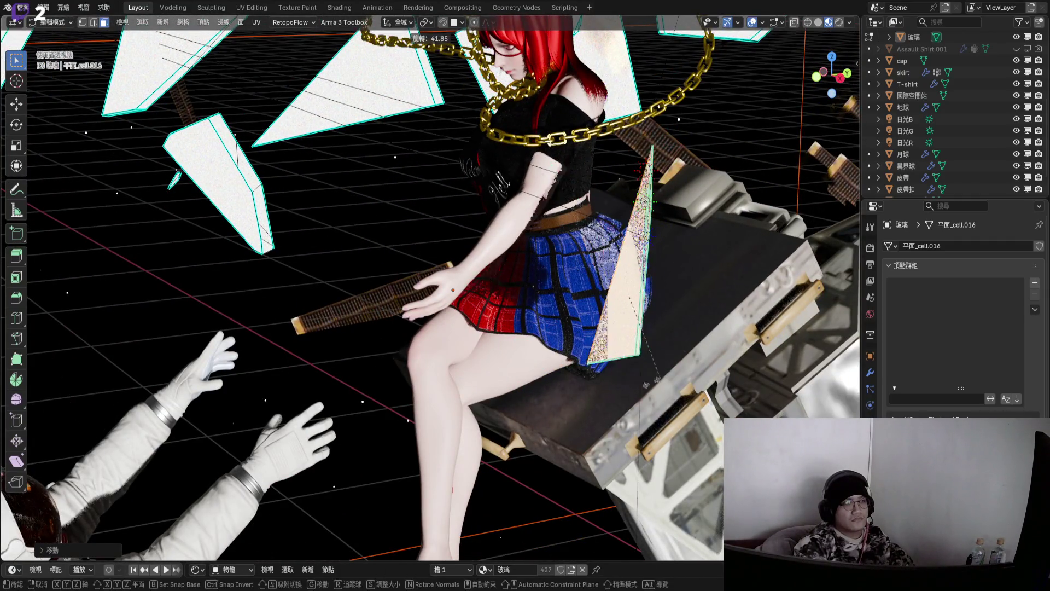
left_click(614, 400)
- Move and rotate the shard 12.09° to lie across the skirt, then nudge it after a camera check
key("g")
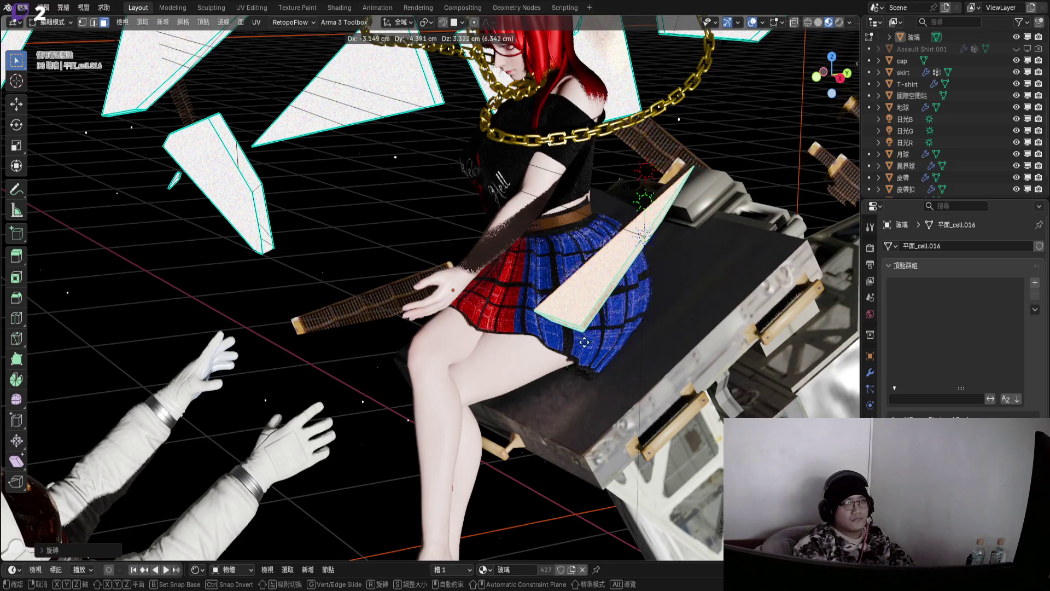
left_click(569, 347)
key("r")
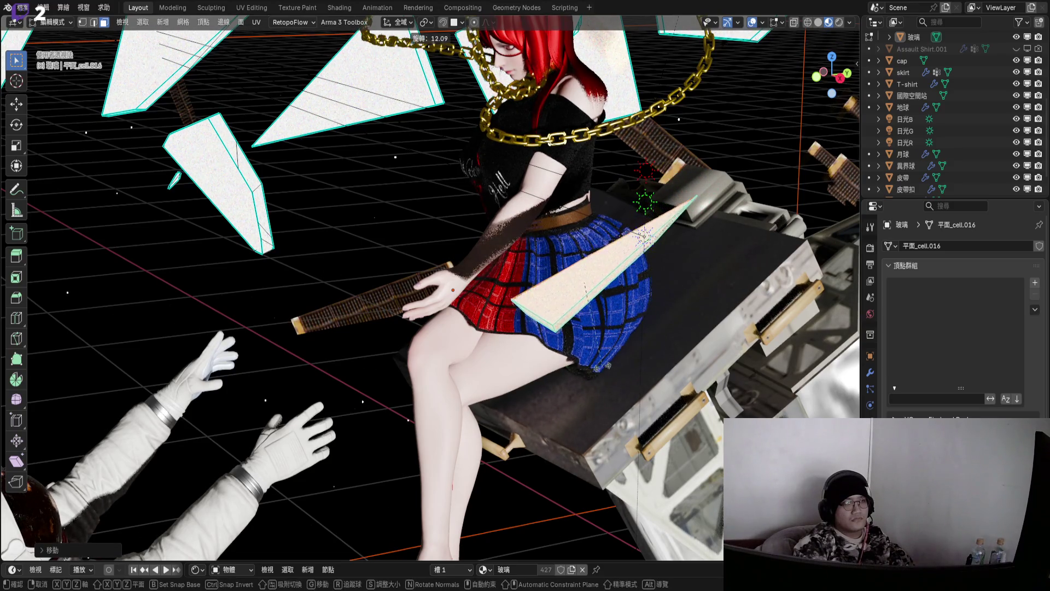
left_click(578, 342)
middle_click_drag(577, 342, 563, 281)
key("KP_0")
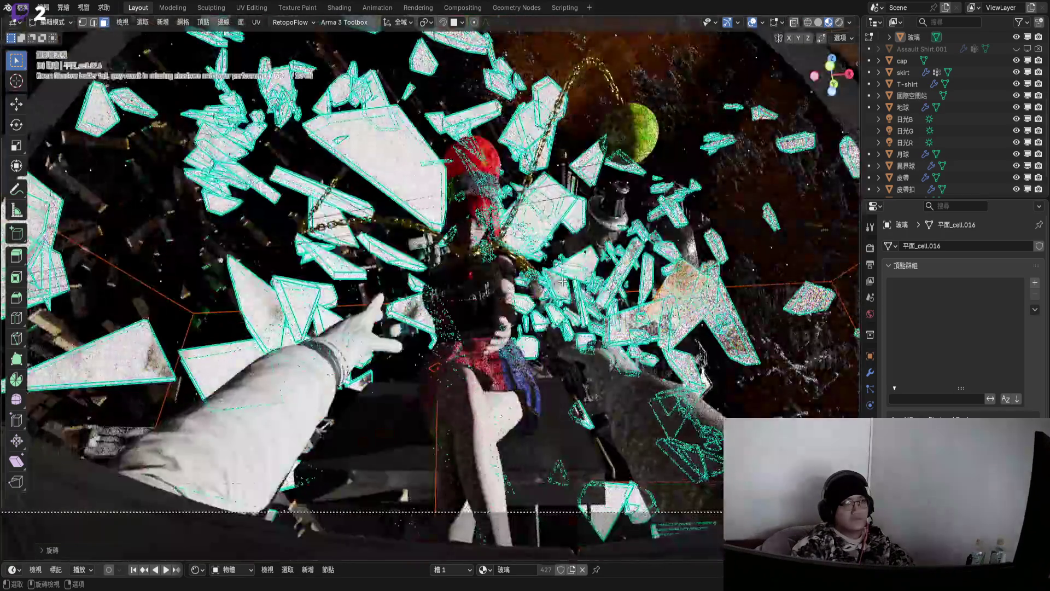
key("KP_Decimal")
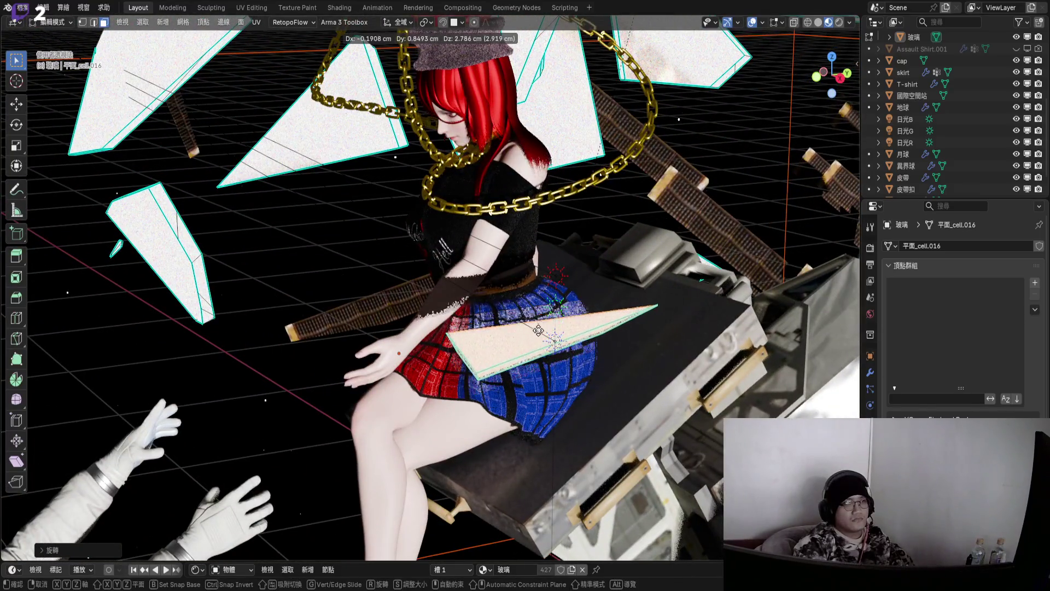
left_click(545, 329)
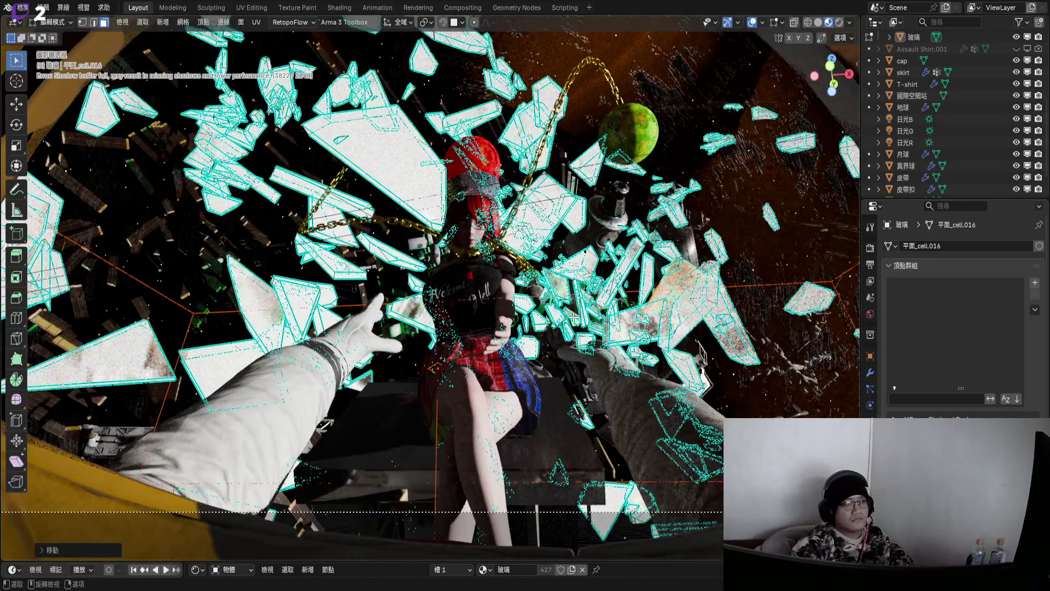
- Box-select a group of shards in the debris and move them about 185 cm upward
mouse_move(573, 318)
middle_mouse_down()
mouse_move(547, 312)
mouse_move(592, 284)
mouse_move(625, 283)
mouse_move(562, 272)
middle_mouse_up()
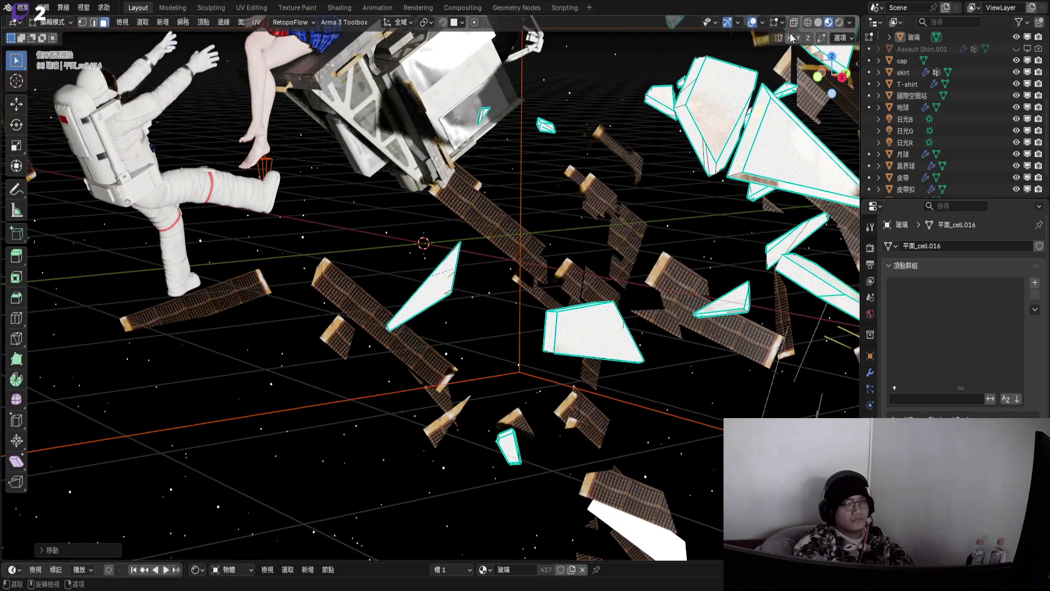
left_click_drag(520, 275, 656, 392)
middle_click_drag(656, 391, 470, 294)
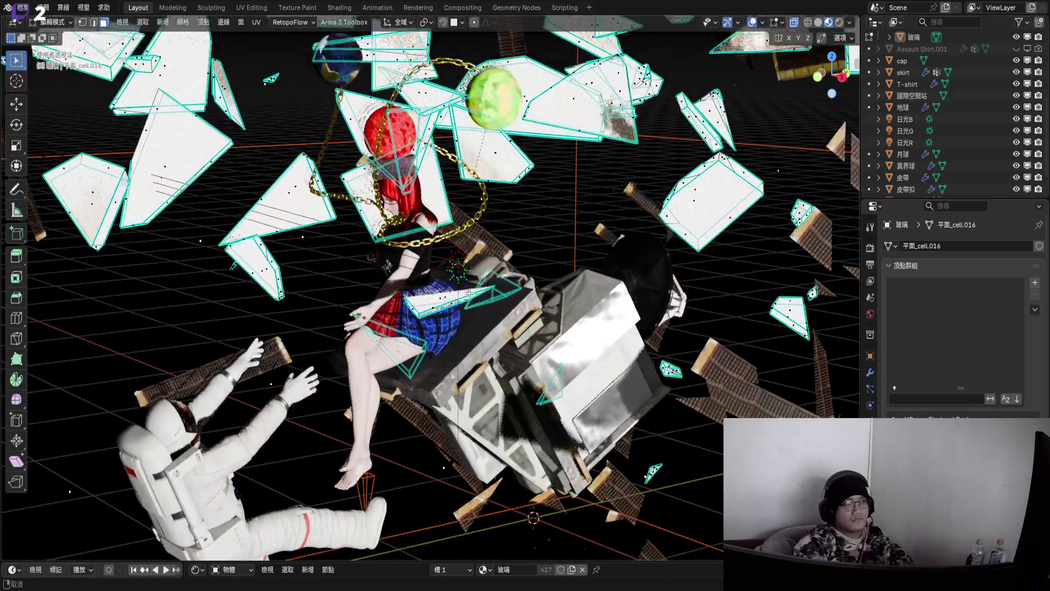
key("g")
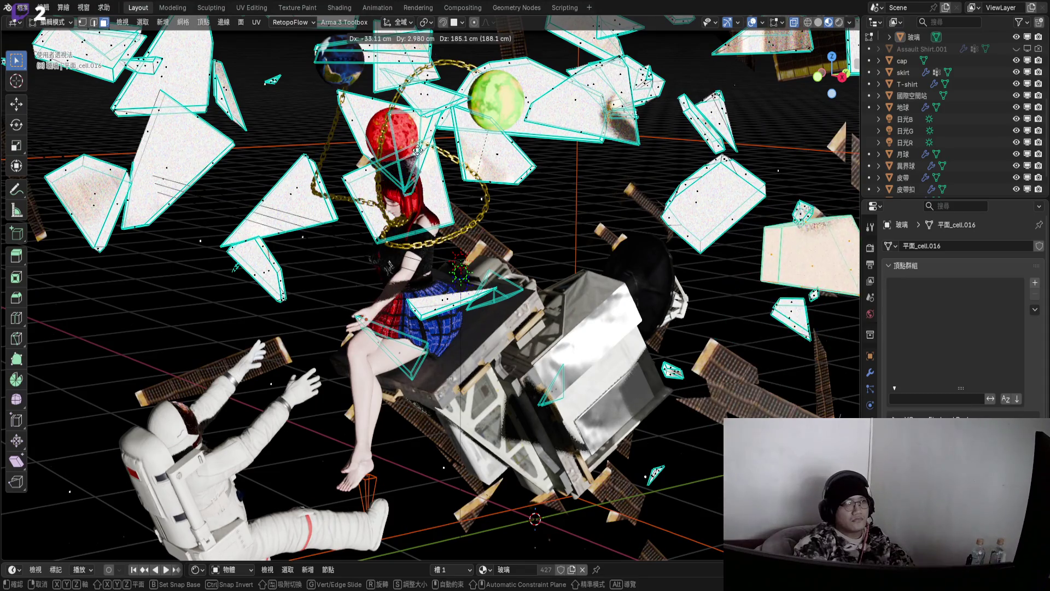
left_click(419, 149)
- Slide the selected shards sideways along the global X axis
middle_click_drag(657, 186, 509, 329)
key("g")
key("x")
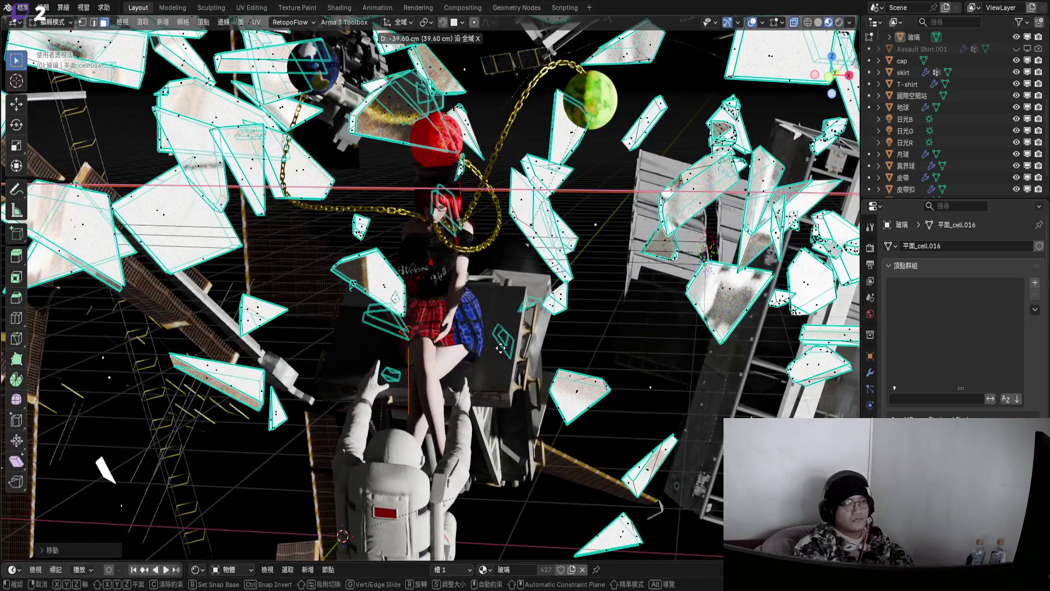
left_click(38, 329)
middle_click_drag(416, 306, 461, 272)
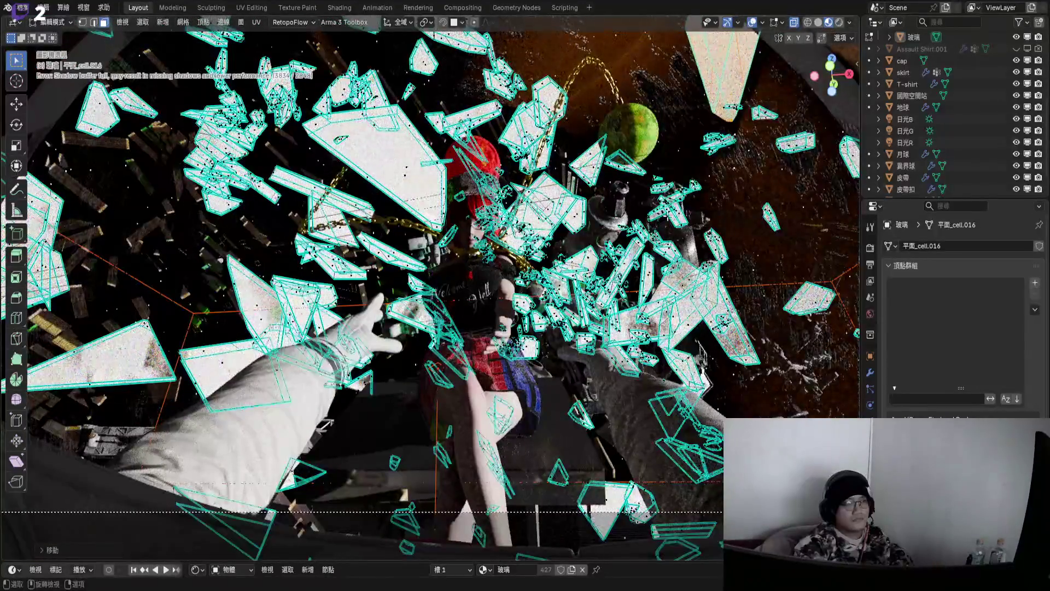
- Slide the selected shards along their local Y axis with overlays hidden
key("shift+alt+z")
key("g")
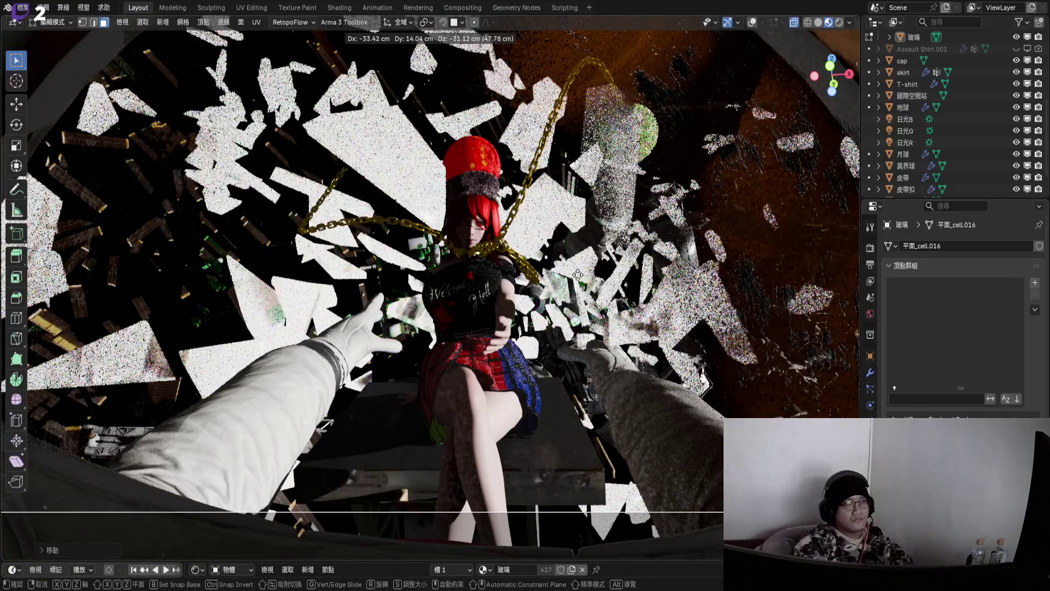
key("y")
key("y")
left_click(752, 30)
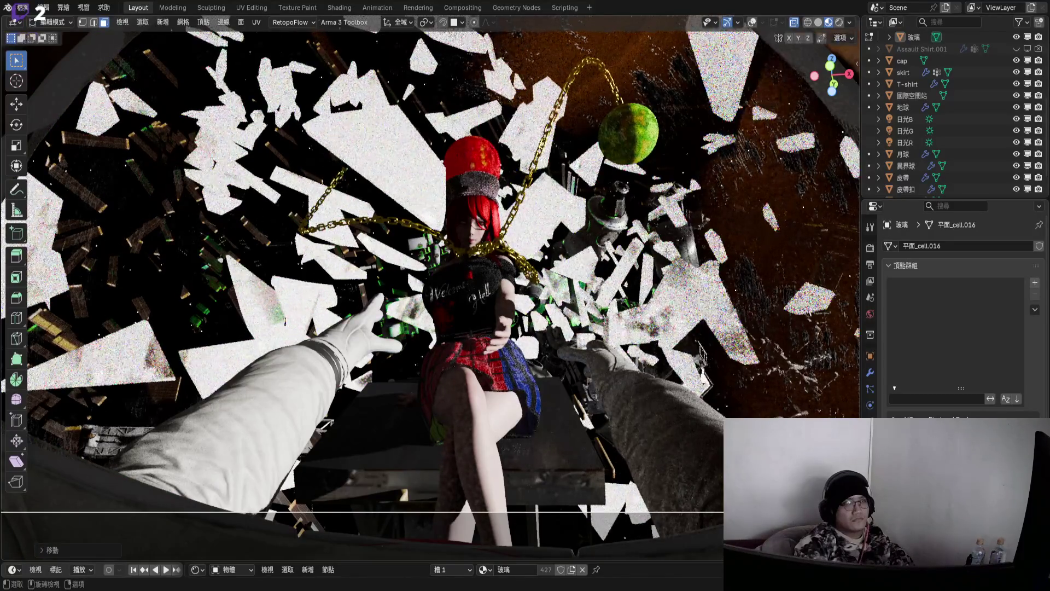
left_click(752, 23)
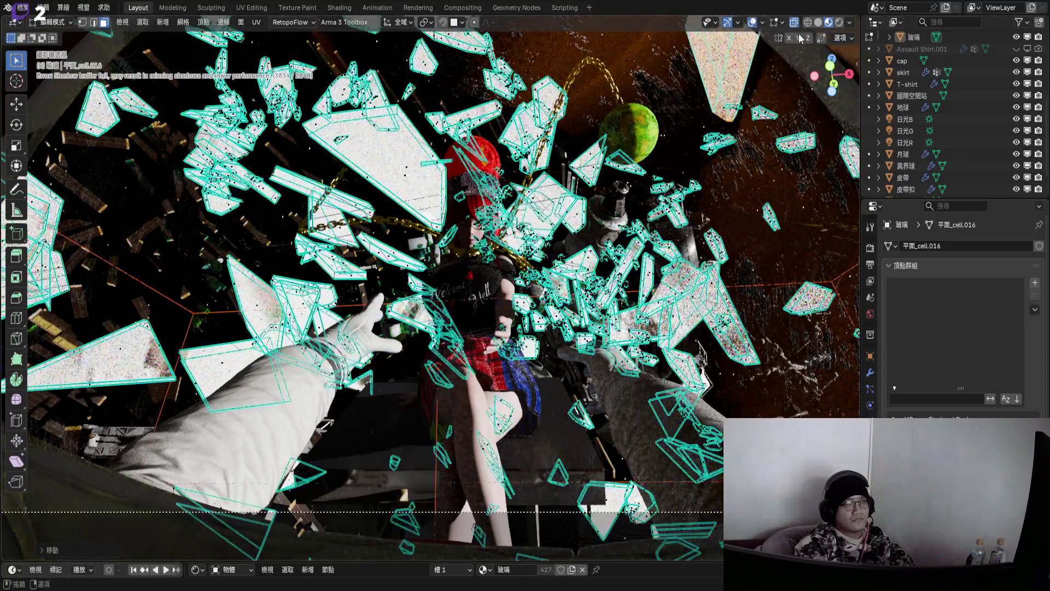
- Switch transform orientation to Local and move the shards along Y again
left_click(399, 22)
left_click(408, 72)
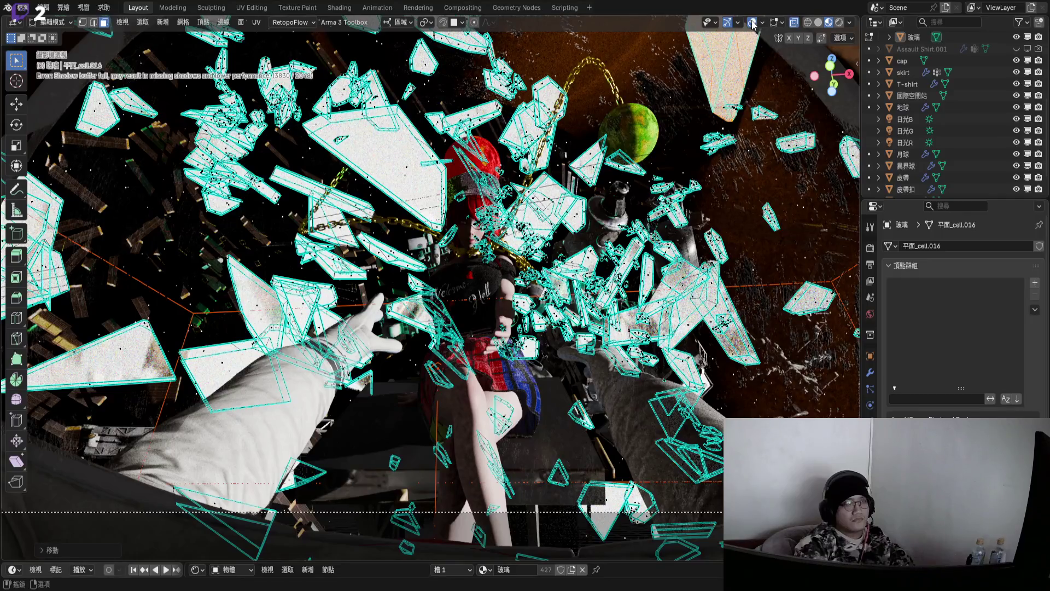
left_click(752, 23)
key("g")
key("y")
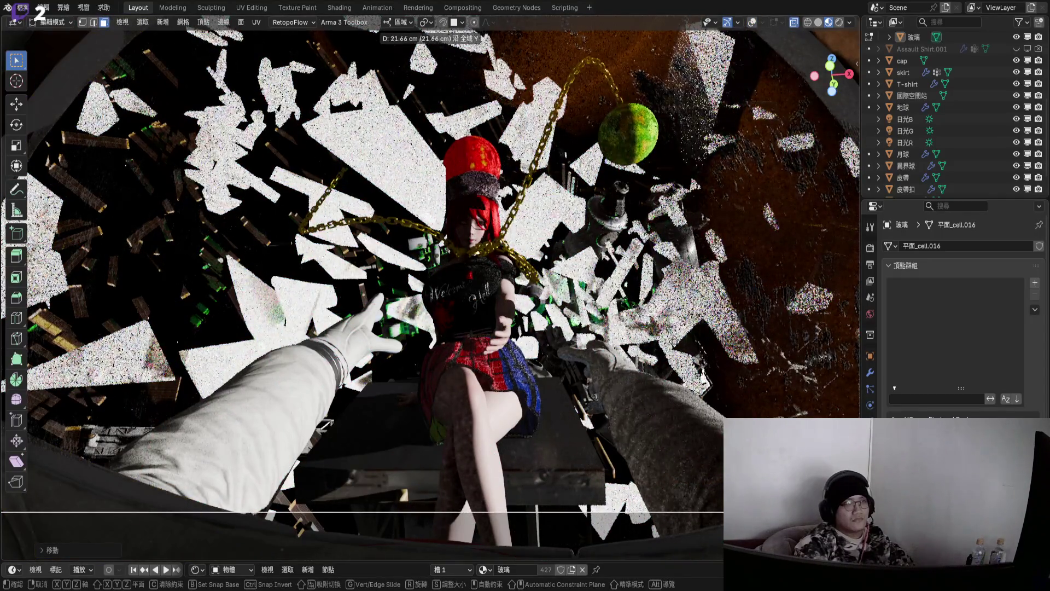
left_click(683, 223)
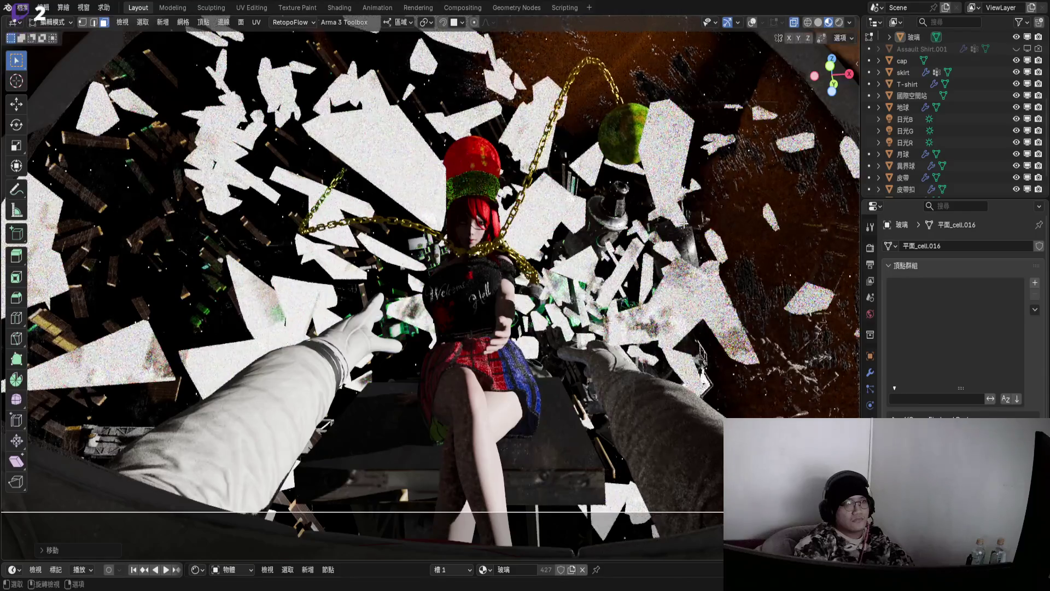
- Rotate the shards and reposition them within the camera shot
key("g")
key("z")
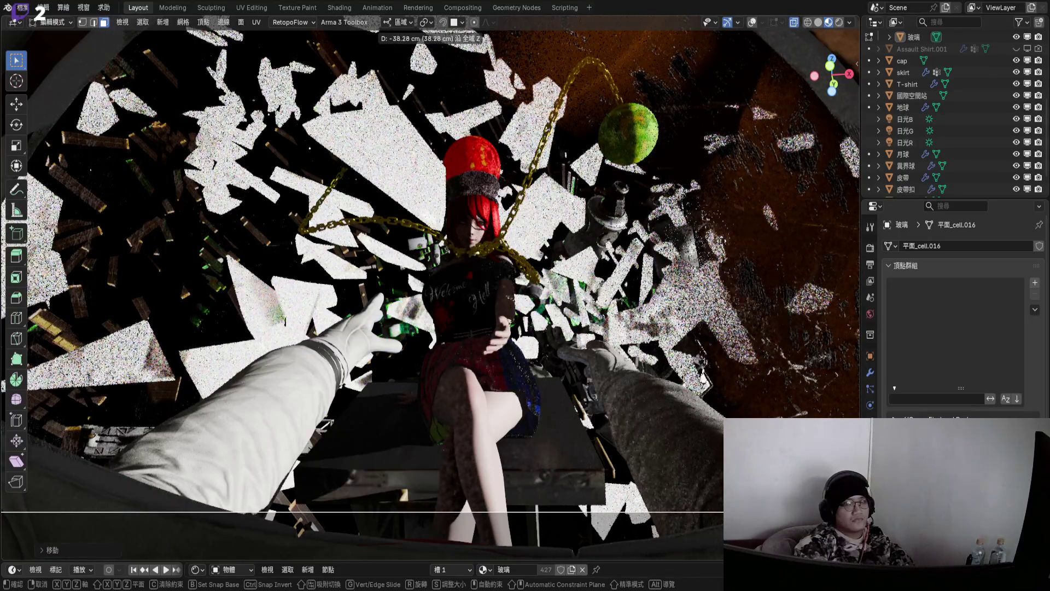
key("r")
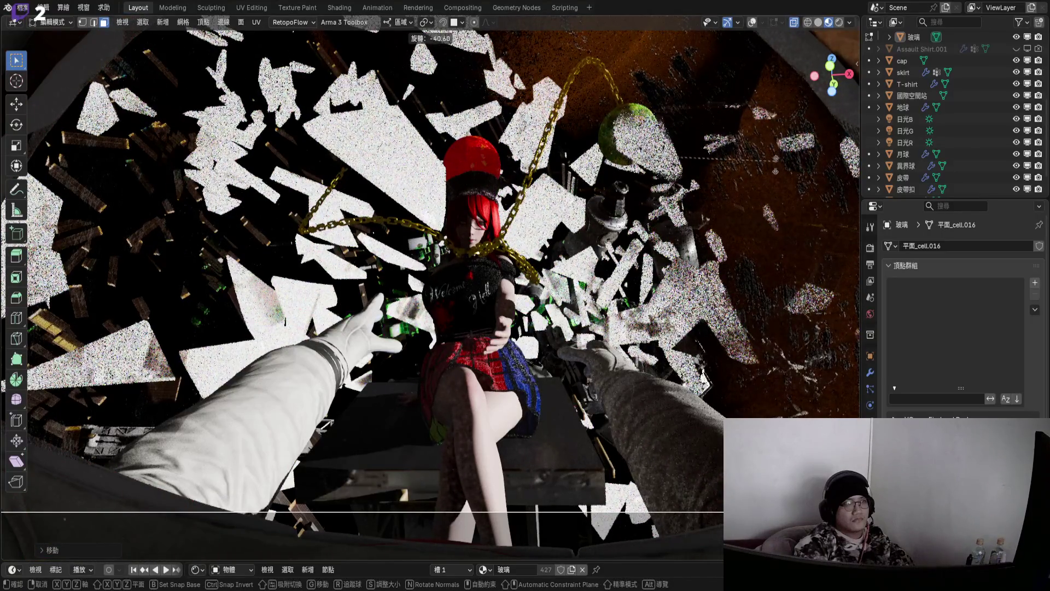
left_click(771, 155)
key("g")
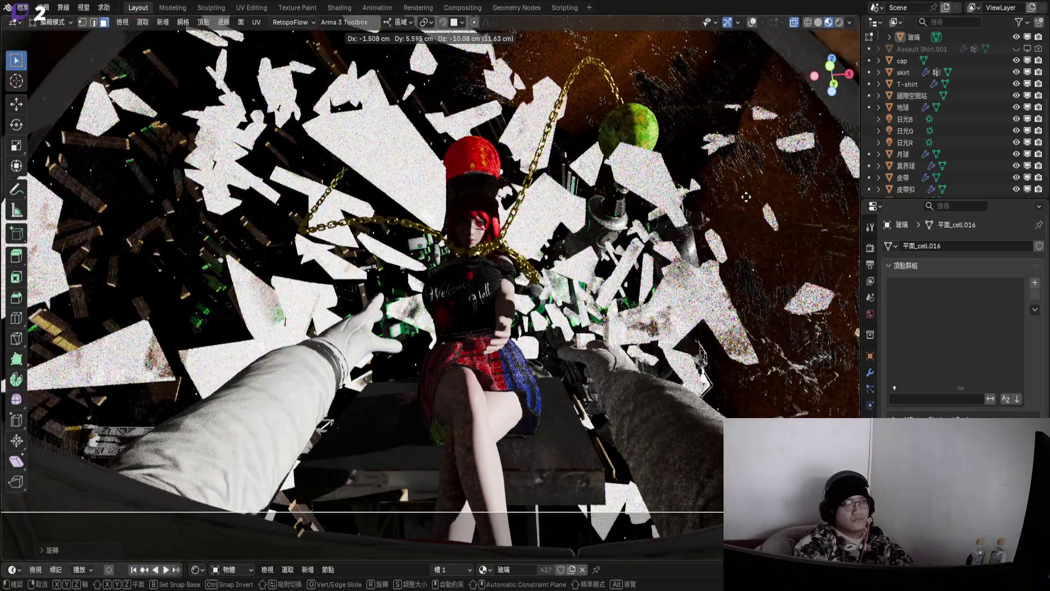
left_click(746, 196)
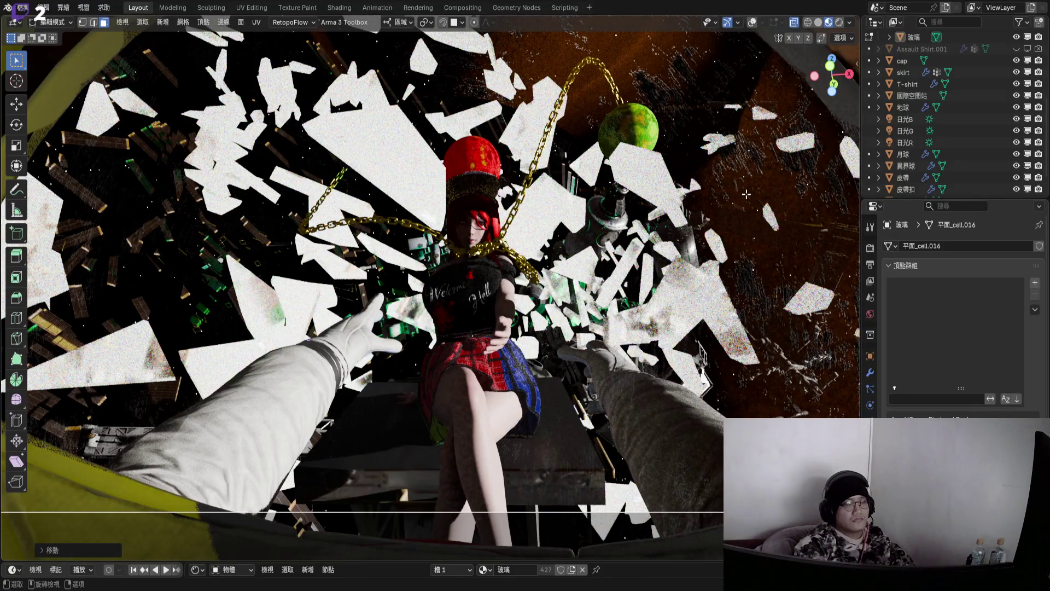
- In a free view near the girl's head, nudge the shard and shrink it slightly
key("KP_0")
scroll(497, 218, "up", 8)
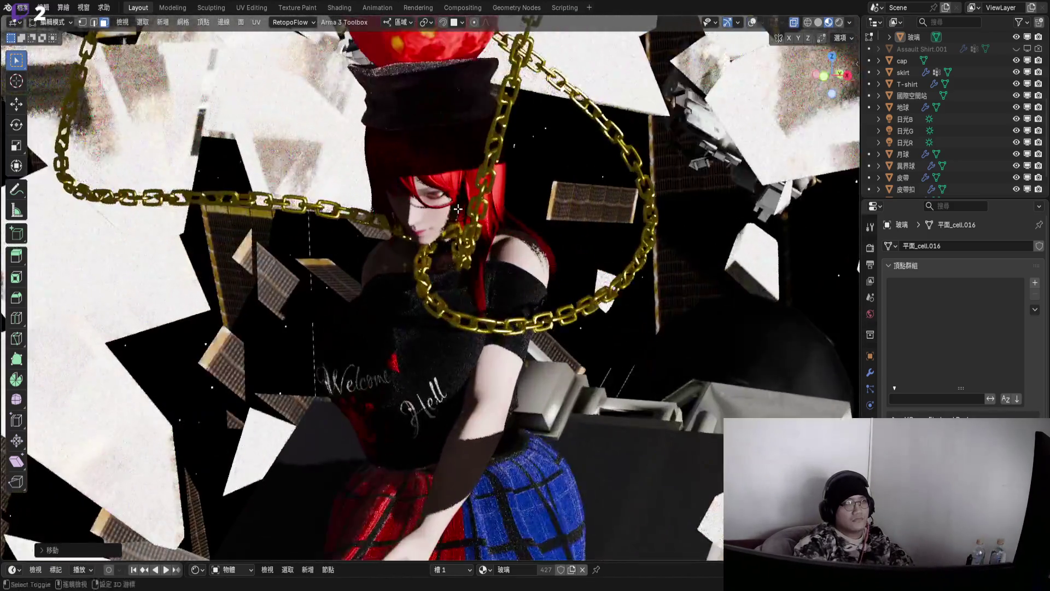
mouse_move(498, 217)
middle_mouse_down()
mouse_move(419, 222)
mouse_move(378, 257)
middle_mouse_up()
key("g")
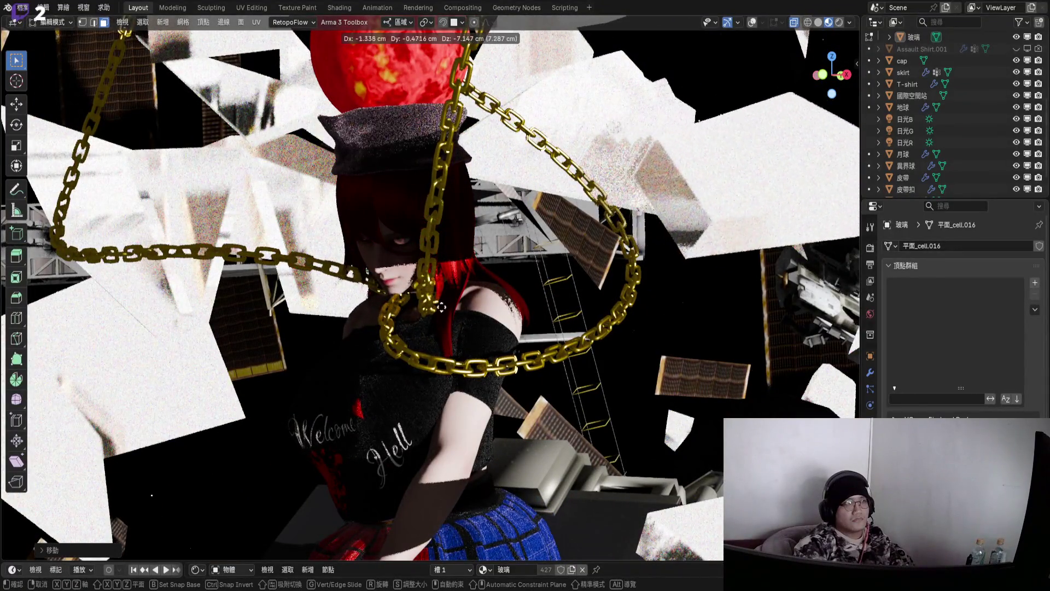
left_click(471, 385)
mouse_move(470, 386)
middle_mouse_down()
mouse_move(443, 359)
mouse_move(547, 405)
middle_mouse_up()
key("s")
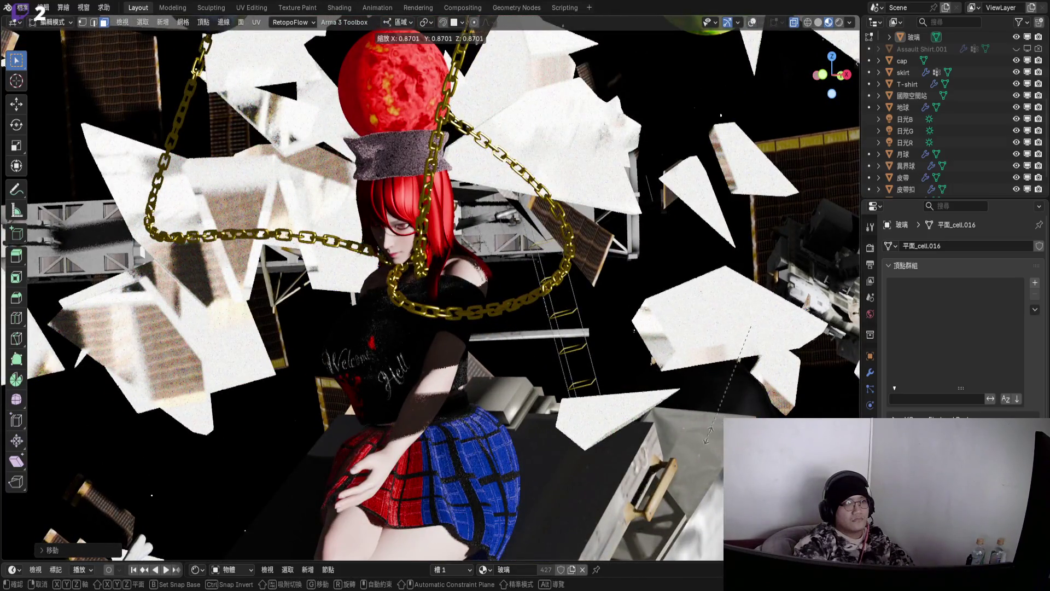
left_click(394, 517)
- Lower the white shard, rotate it, and shift it behind the astronaut's arms
middle_click_drag(394, 517, 712, 341)
key("g")
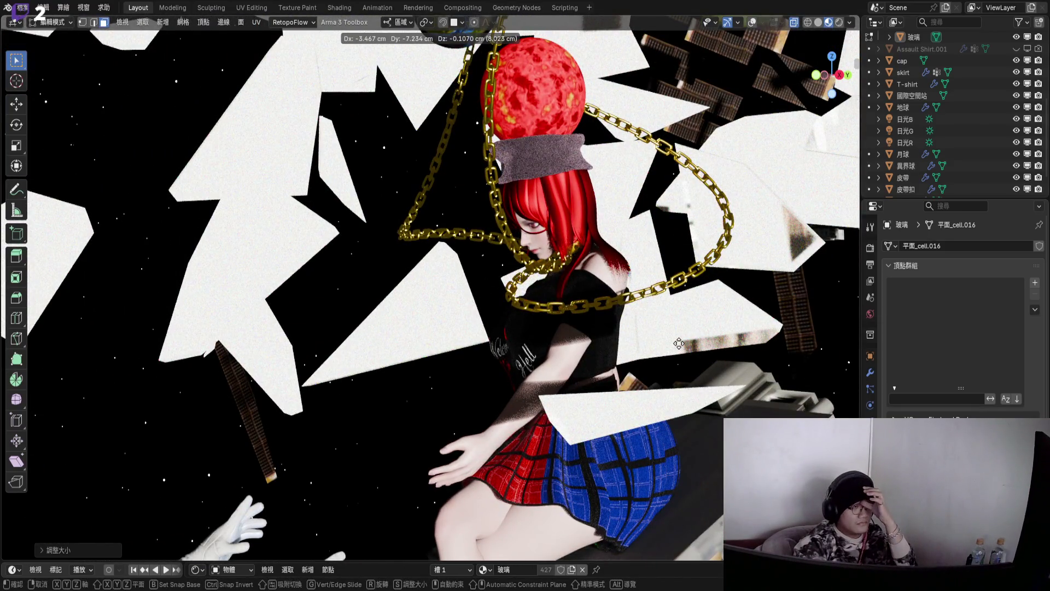
left_click(644, 519)
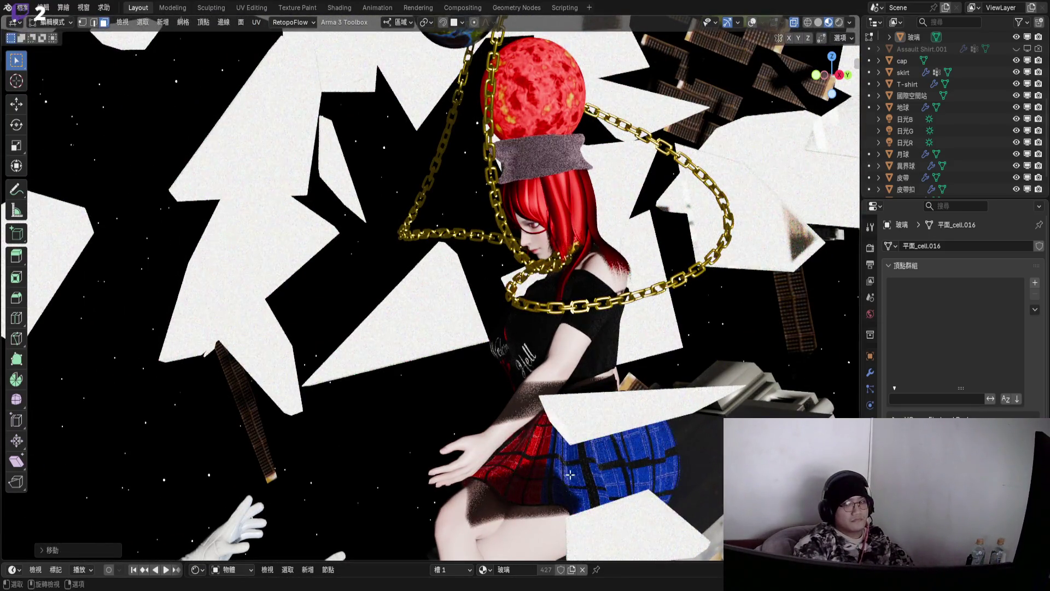
scroll(482, 333, "down", 3)
middle_click_drag(482, 333, 555, 260)
key("r")
key("Return")
key("g")
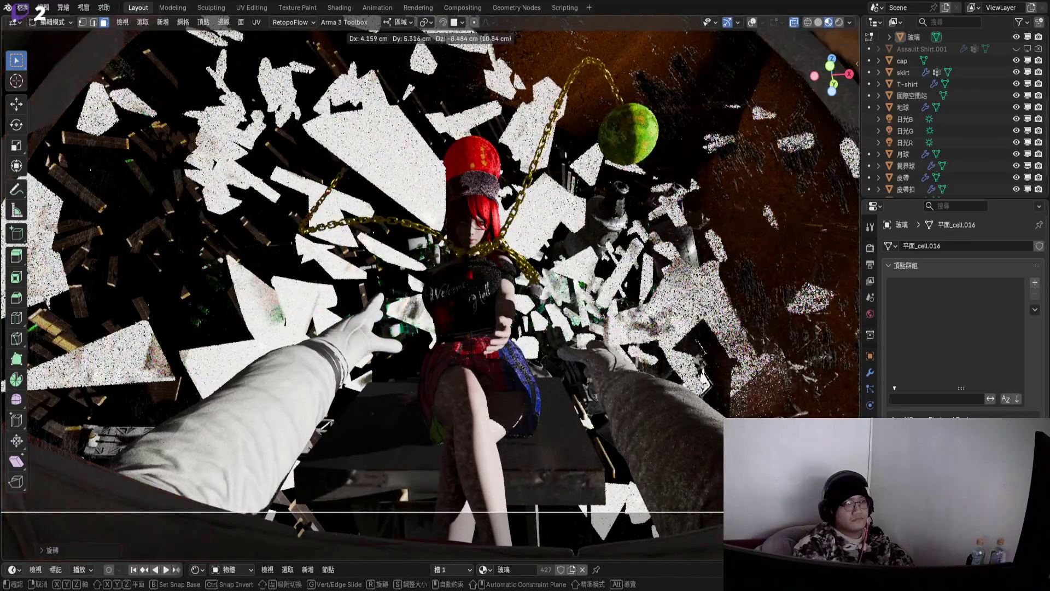
left_click(694, 368)
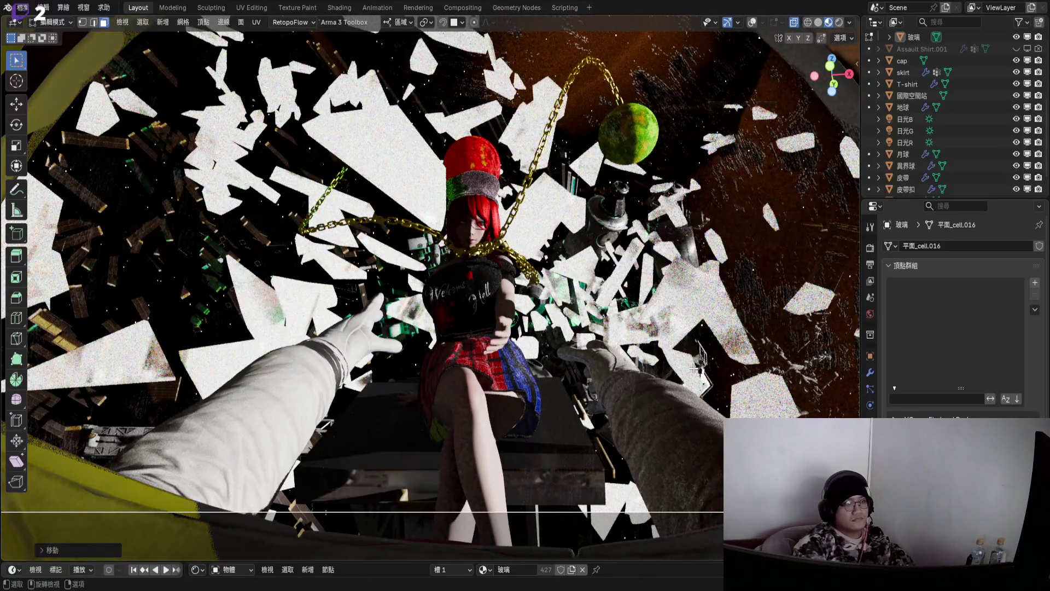
- Place the shard beside the girl's legs on the station
mouse_move(694, 368)
middle_mouse_down()
mouse_move(554, 434)
mouse_move(568, 439)
middle_mouse_up()
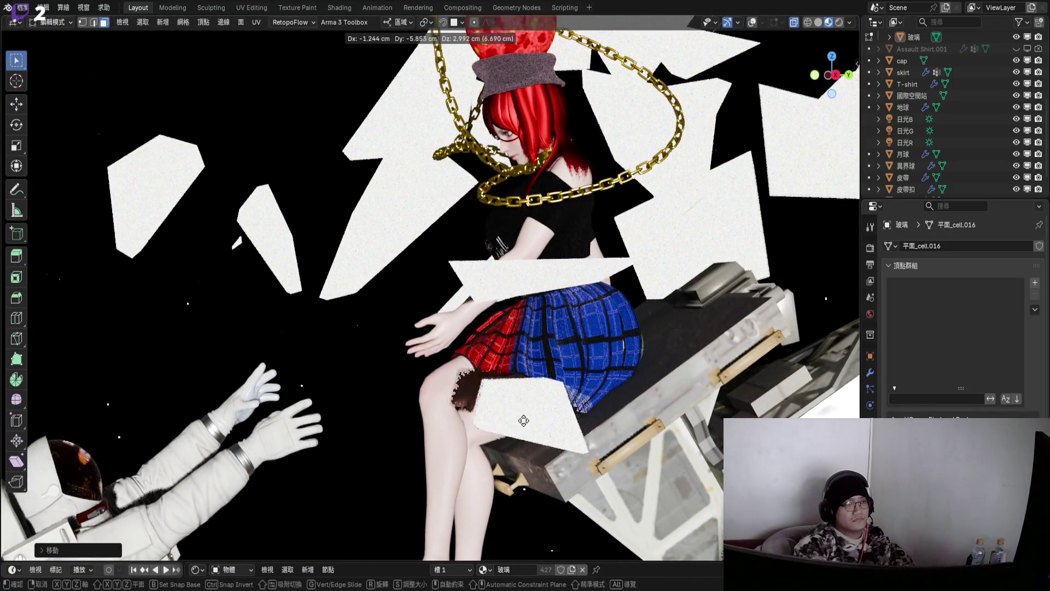
key("g")
left_click(548, 428)
key("g")
left_click(529, 416)
mouse_move(529, 417)
middle_mouse_down()
mouse_move(569, 408)
mouse_move(590, 350)
mouse_move(588, 307)
mouse_move(509, 350)
mouse_move(527, 410)
middle_mouse_up()
- Rotate the shard, keeping its original size
key("r")
left_click(580, 302)
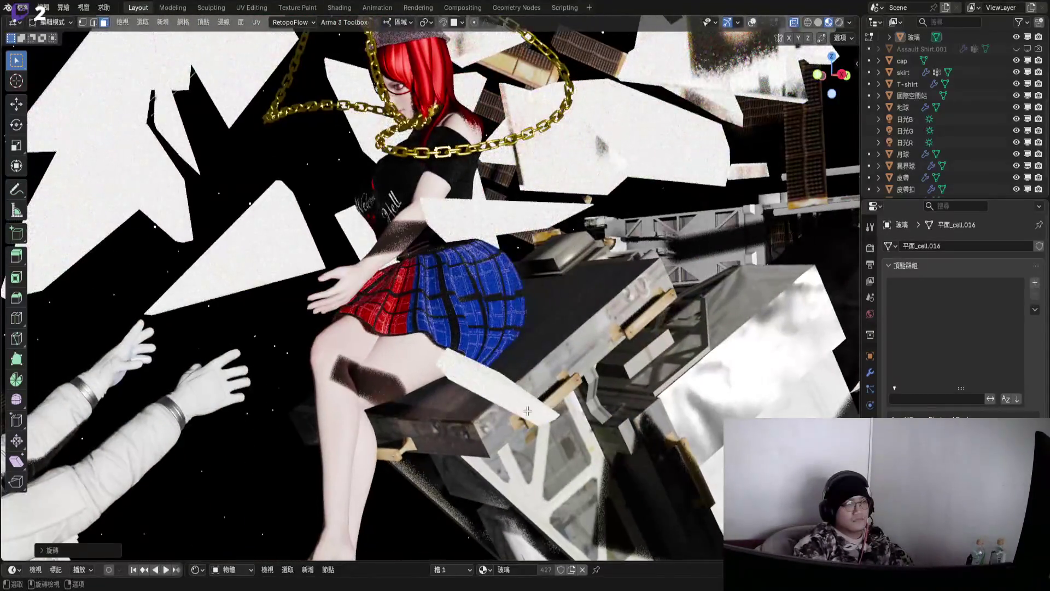
key("s")
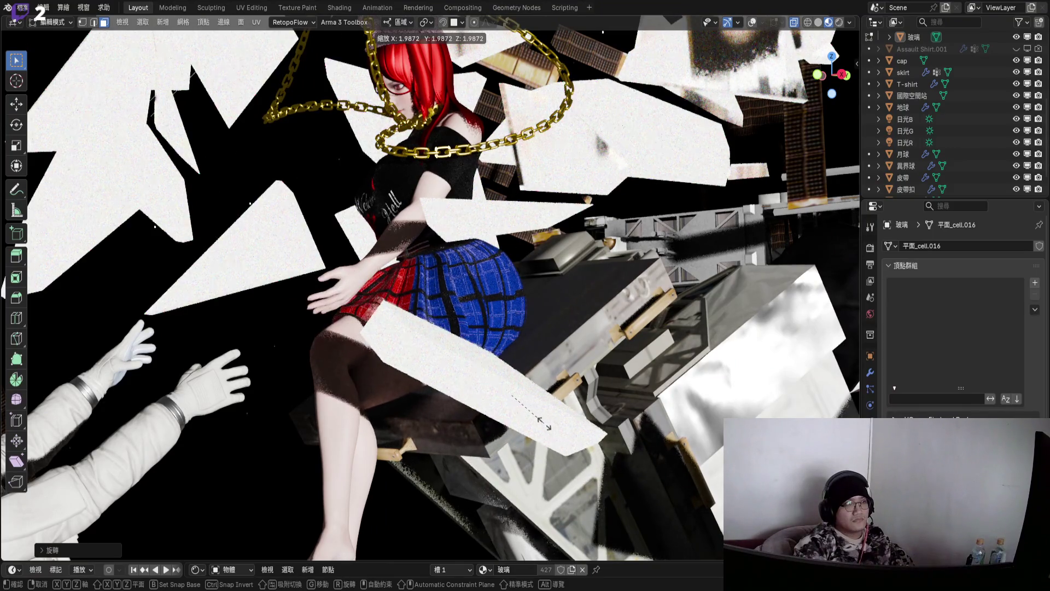
right_click(547, 426)
mouse_move(547, 425)
middle_mouse_down()
mouse_move(501, 370)
mouse_move(514, 383)
middle_mouse_up()
- Stretch the shard upward along Z and turn it around Z
key("s")
key("z")
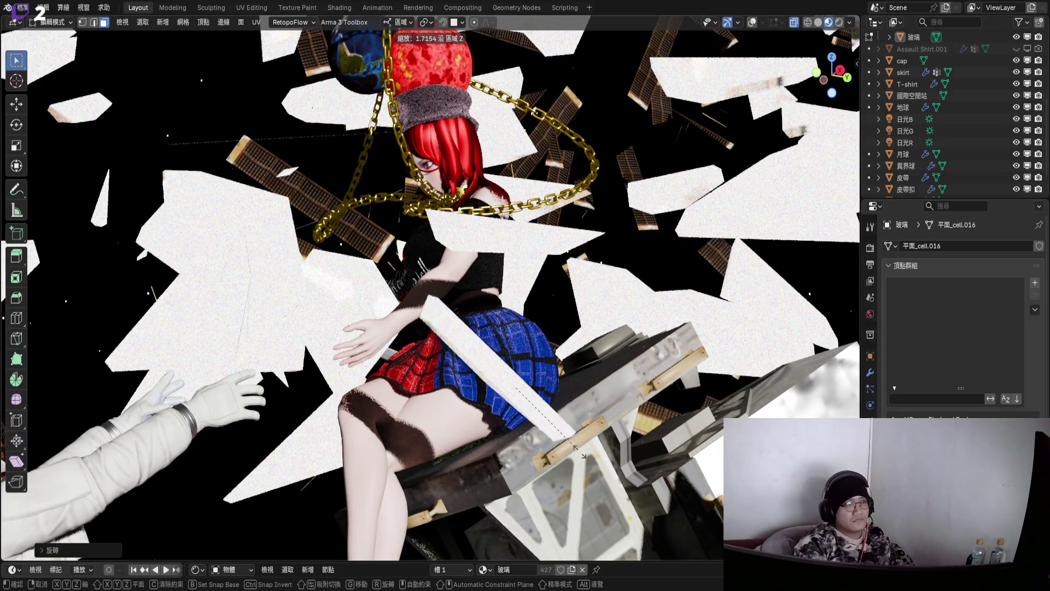
left_click(580, 454)
mouse_move(581, 454)
middle_mouse_down()
mouse_move(536, 423)
mouse_move(580, 437)
middle_mouse_up()
key("r")
key("z")
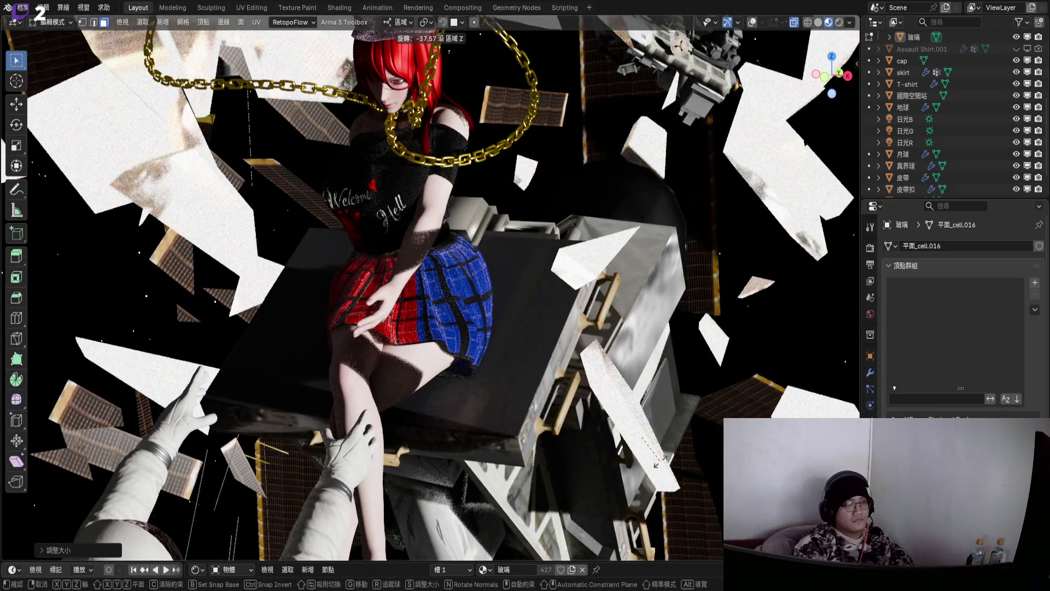
left_click(660, 461)
middle_click_drag(661, 461, 657, 336)
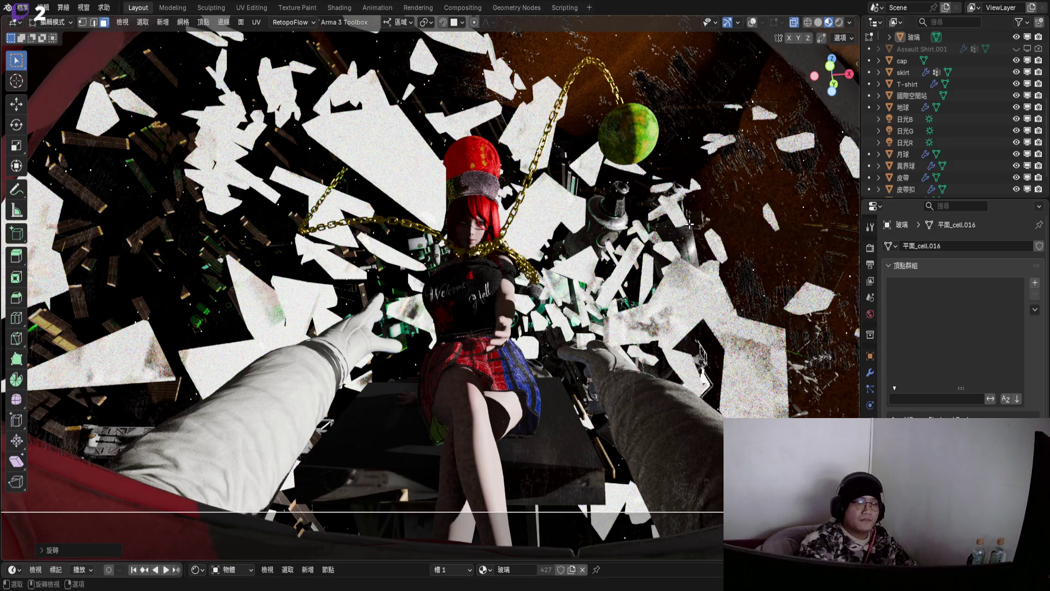
key("Tab")
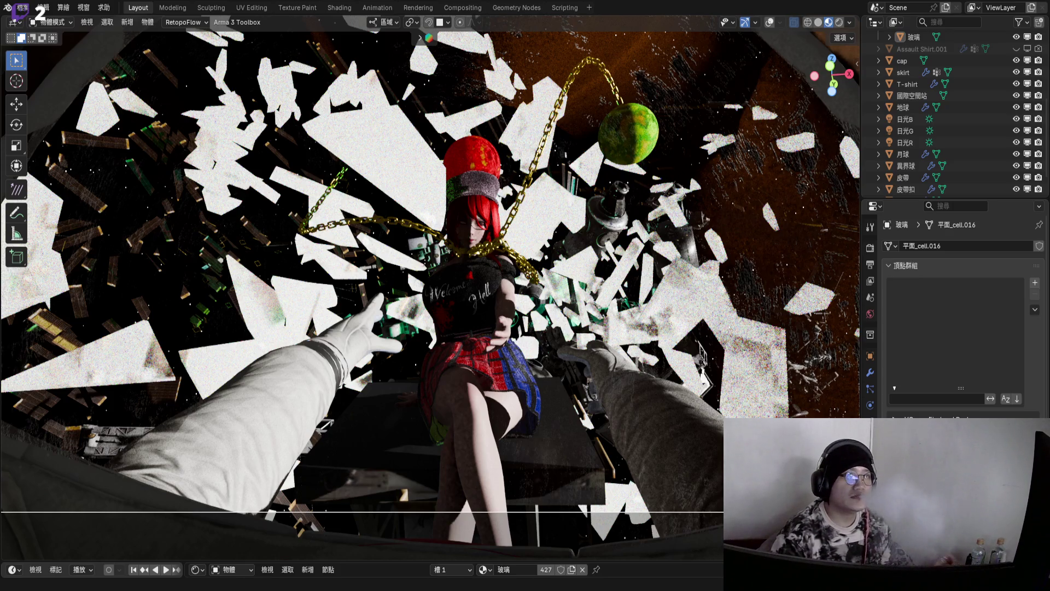
- Zoom the viewport in on the scene
scroll(958, 116, "up", 5)
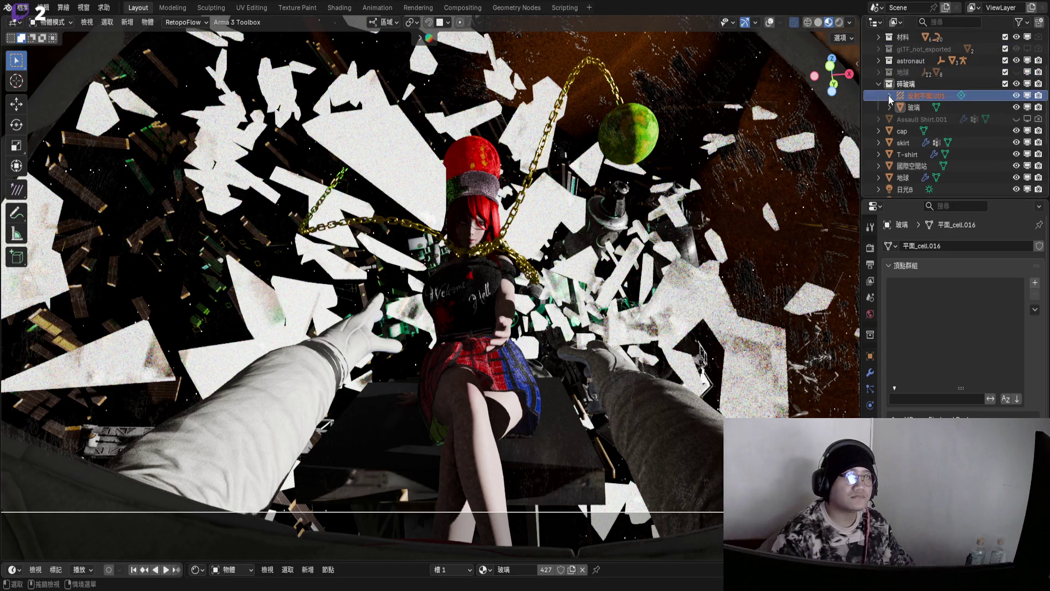
- Unhide the 地球 earth object in the viewport
left_click(1016, 119)
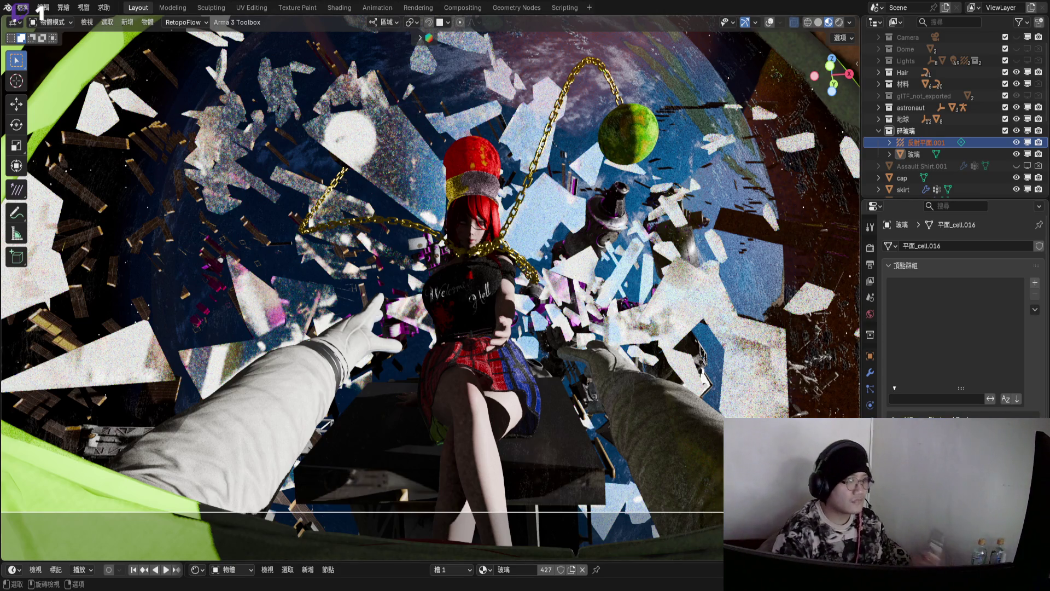
mouse_move(492, 313)
middle_mouse_down()
mouse_move(469, 278)
mouse_move(458, 315)
middle_mouse_up()
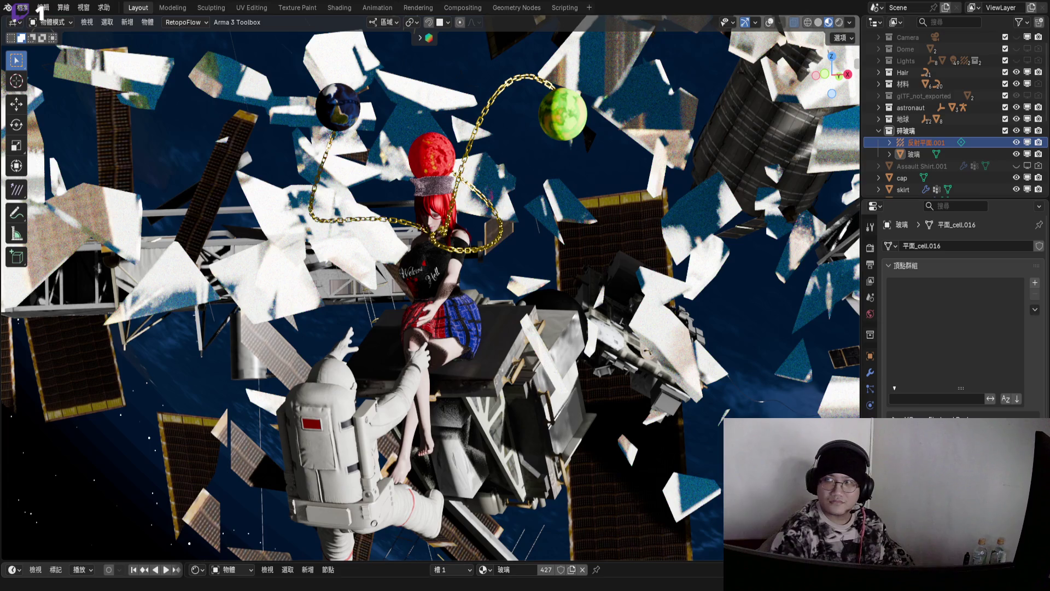
middle_click_drag(438, 310, 441, 343, "shift")
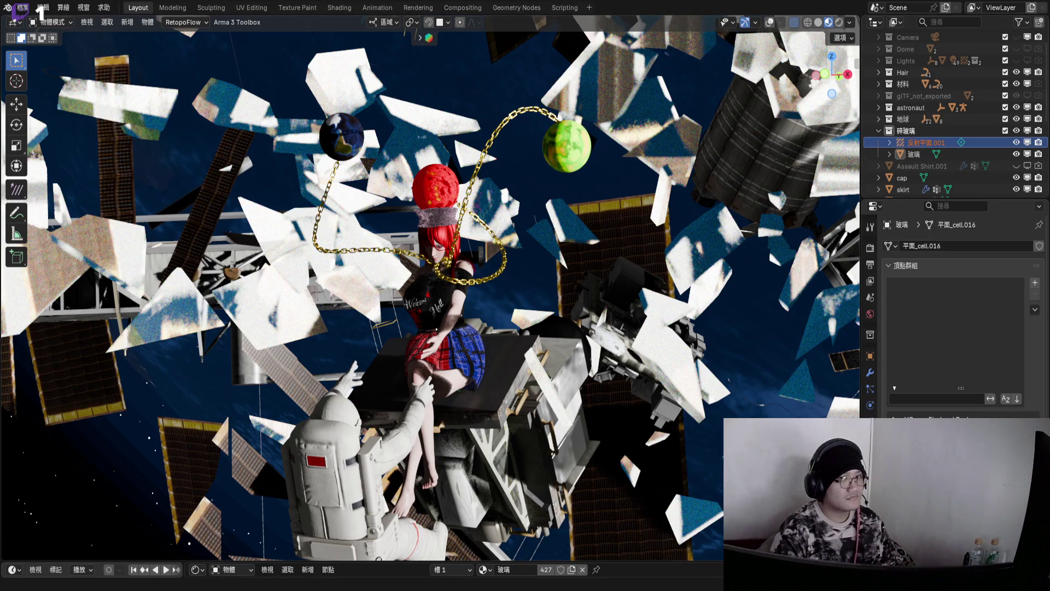
middle_click_drag(415, 318, 428, 319)
middle_click_drag(465, 265, 490, 226)
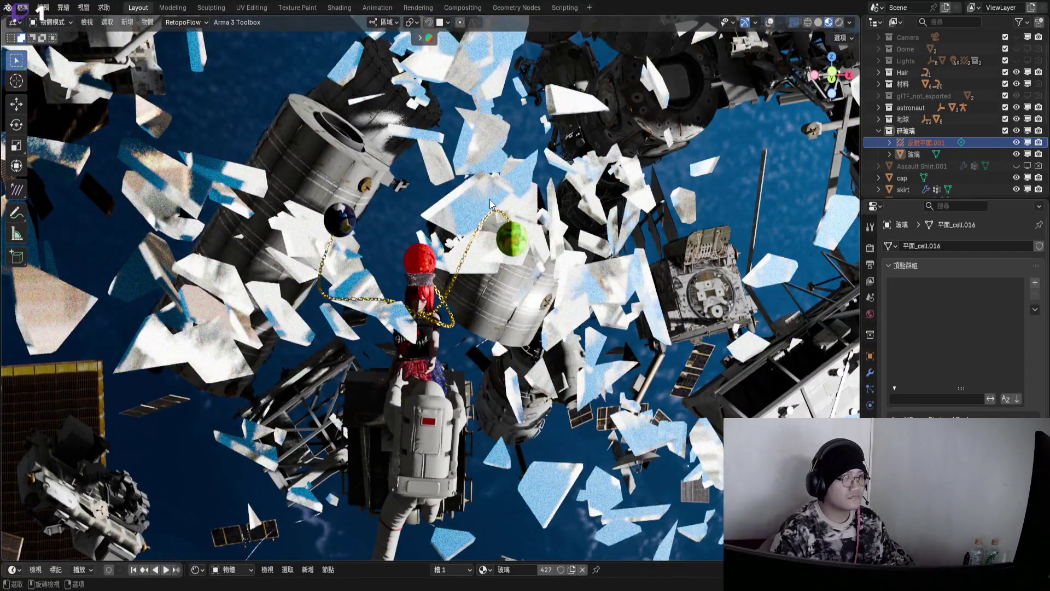
- Select the 玻璃 glass object, enter Edit Mode and select all its fragments
left_click(913, 154)
left_click(770, 22)
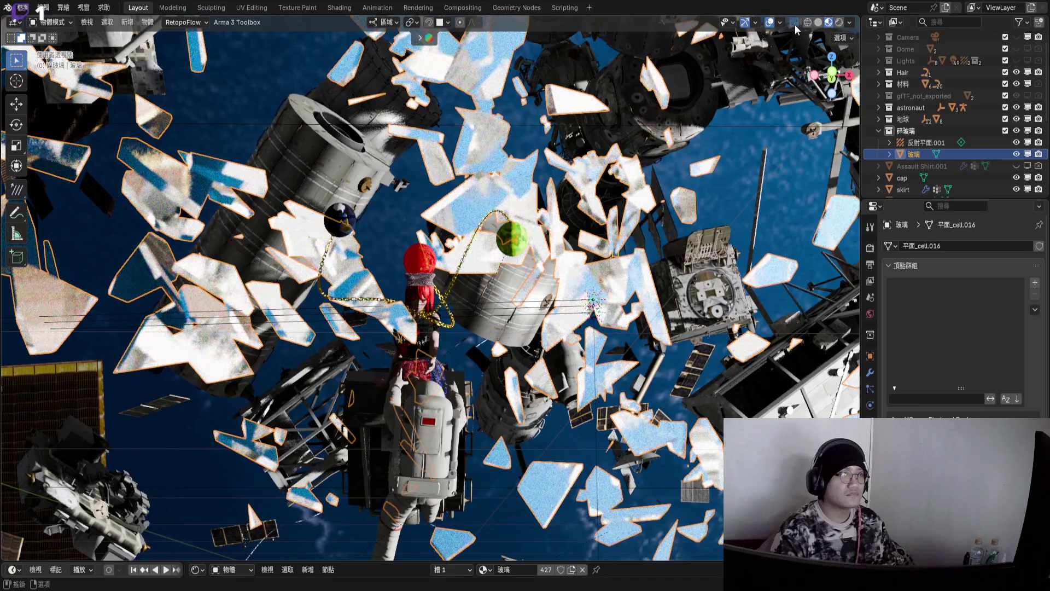
mouse_move(462, 204)
middle_mouse_down()
mouse_move(478, 228)
mouse_move(471, 257)
mouse_move(444, 243)
middle_mouse_up()
key("Tab")
key("a")
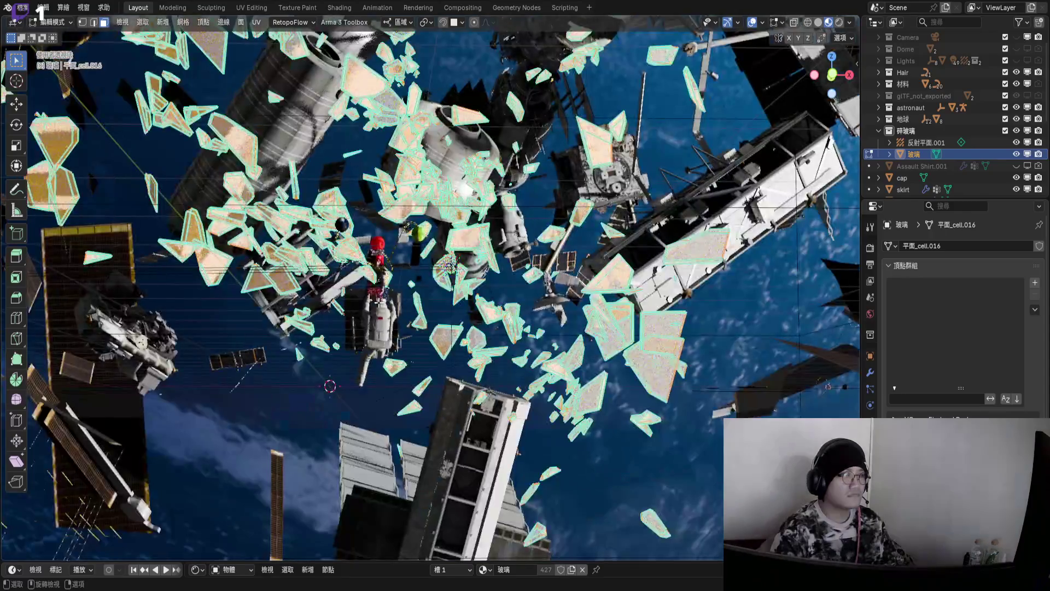
- Check the shards with overlays toggled, then box-select a region of fragments
mouse_move(378, 301)
middle_mouse_down("ctrl")
mouse_move(382, 346)
mouse_move(371, 235)
middle_mouse_up("ctrl")
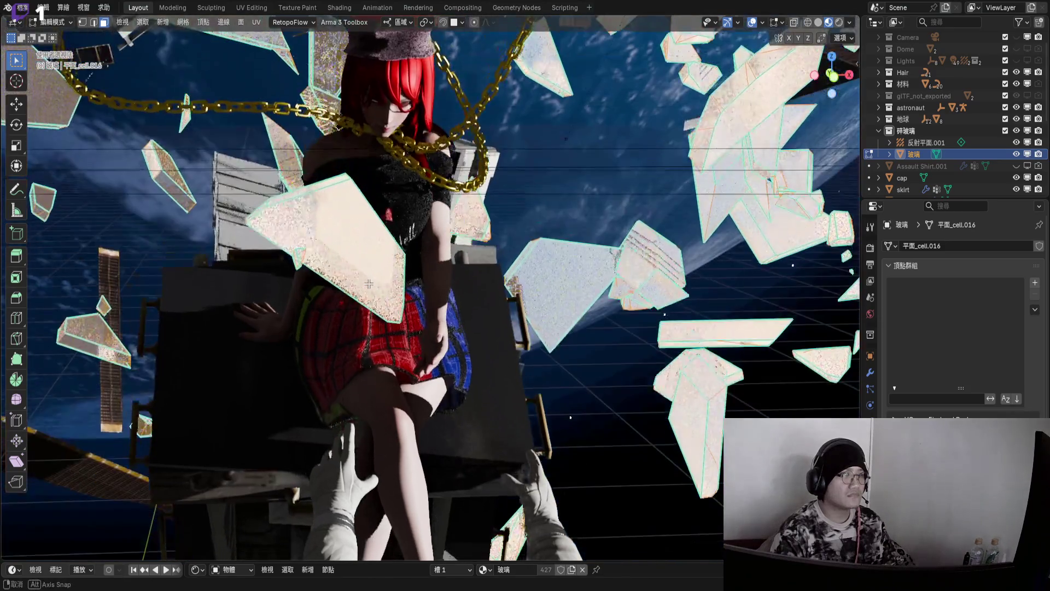
left_click(752, 22)
left_click(752, 22)
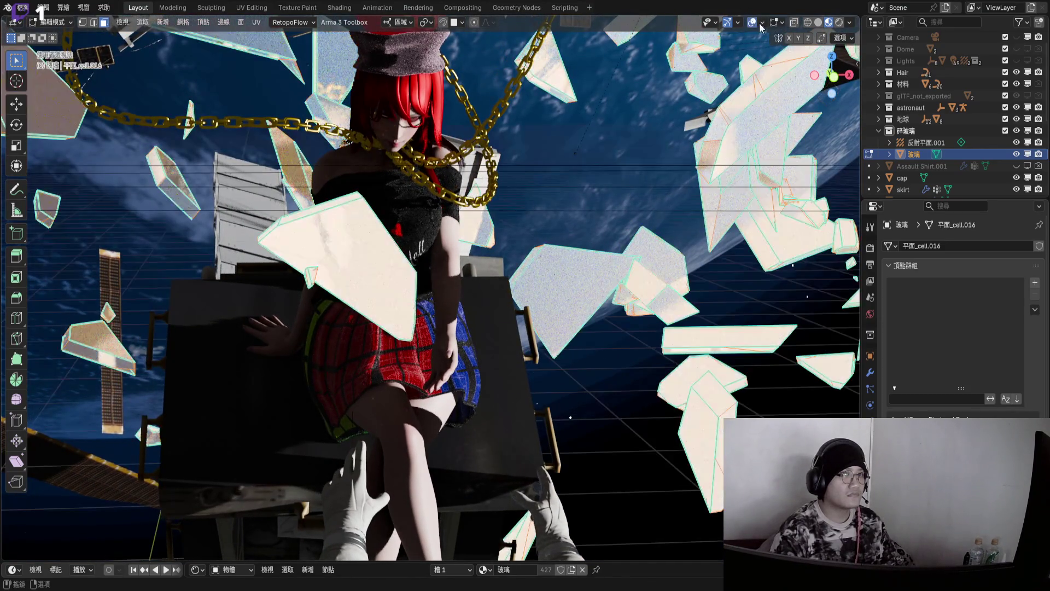
mouse_move(432, 307)
middle_mouse_down()
mouse_move(420, 287)
mouse_move(393, 325)
mouse_move(438, 353)
middle_mouse_up()
mouse_move(532, 158)
left_mouse_down()
mouse_move(622, 410)
mouse_move(645, 443)
left_mouse_up()
mouse_move(645, 443)
middle_mouse_down()
mouse_move(582, 261)
mouse_move(513, 270)
mouse_move(466, 261)
mouse_move(652, 309)
middle_mouse_up()
scroll(529, 274, "down", 5)
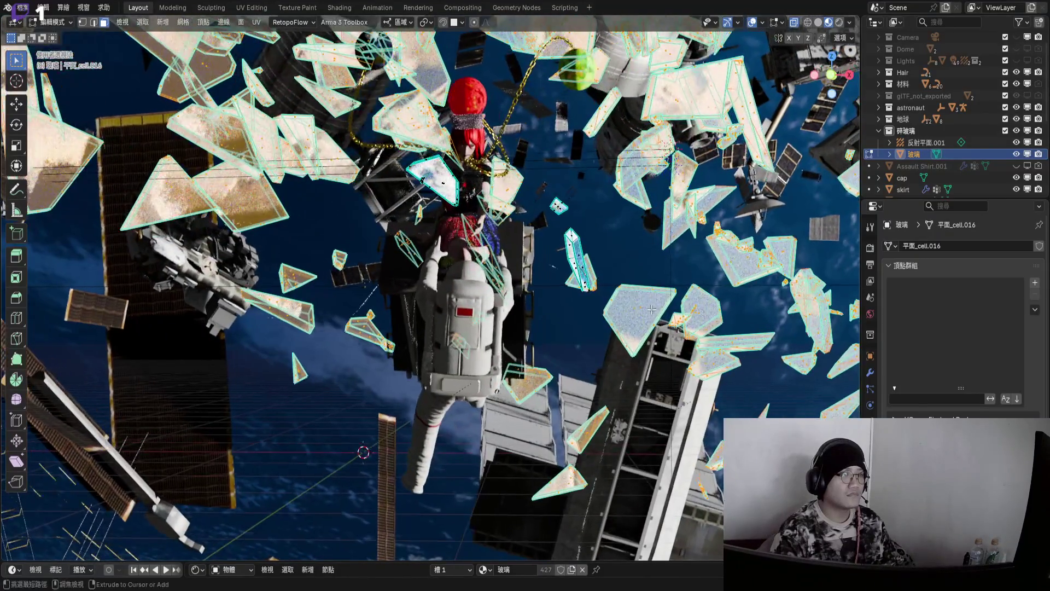
- Run Shrink/Fatten three times on the selected glass faces, closing in on a large shard
key("alt+s")
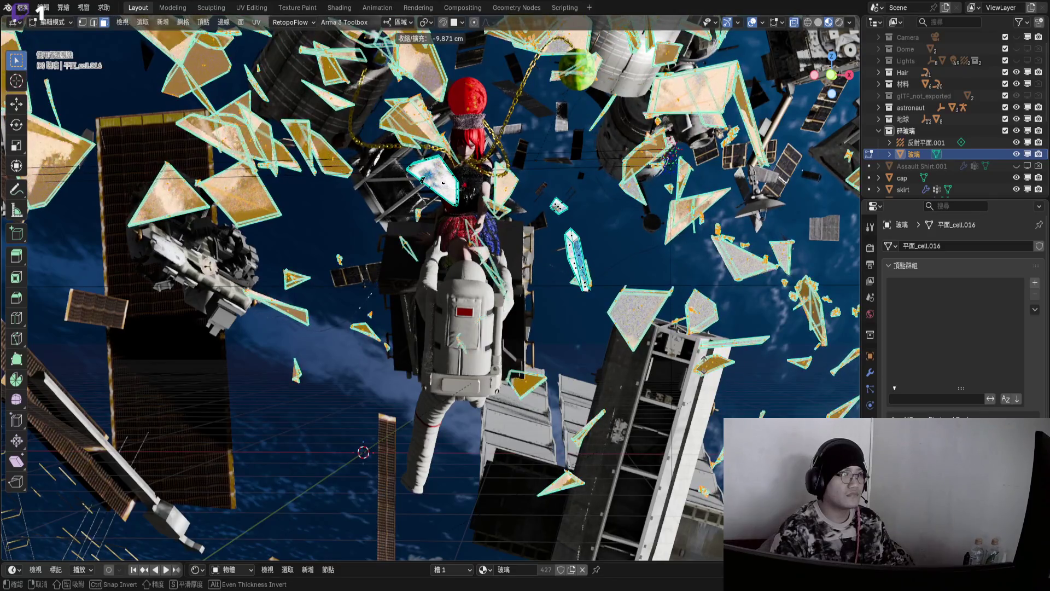
key("Escape")
mouse_move(635, 298)
middle_mouse_down()
mouse_move(571, 321)
mouse_move(596, 337)
mouse_move(556, 301)
mouse_move(560, 328)
middle_mouse_up()
key("alt+s")
key("Escape")
key("alt+s")
key("Escape")
middle_click_drag(536, 435, 469, 247)
- Merge the shard vertices by distance with a 0.1 cm merge distance
key("m")
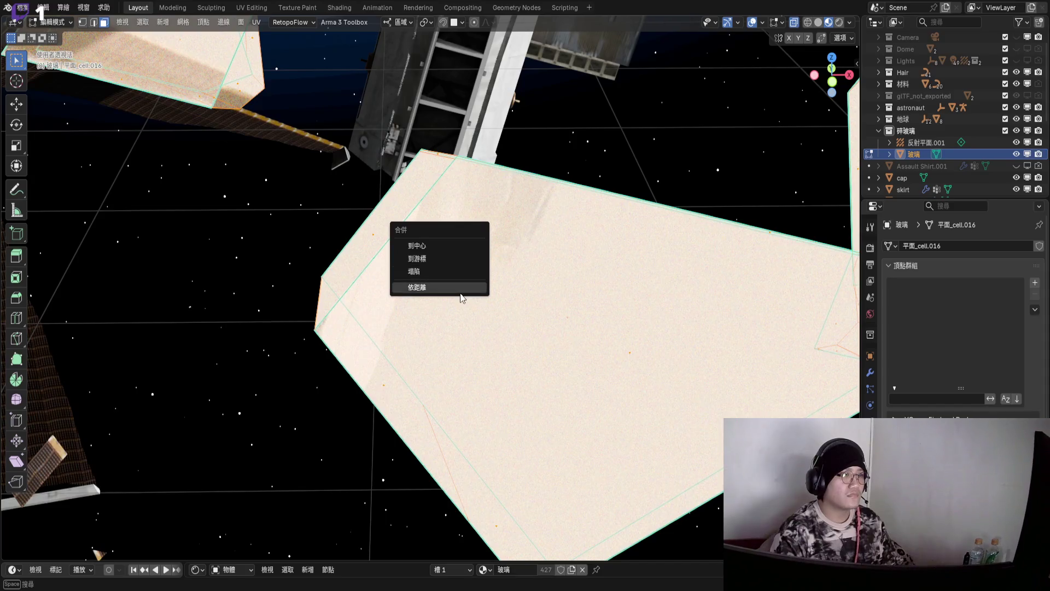
left_click(461, 298)
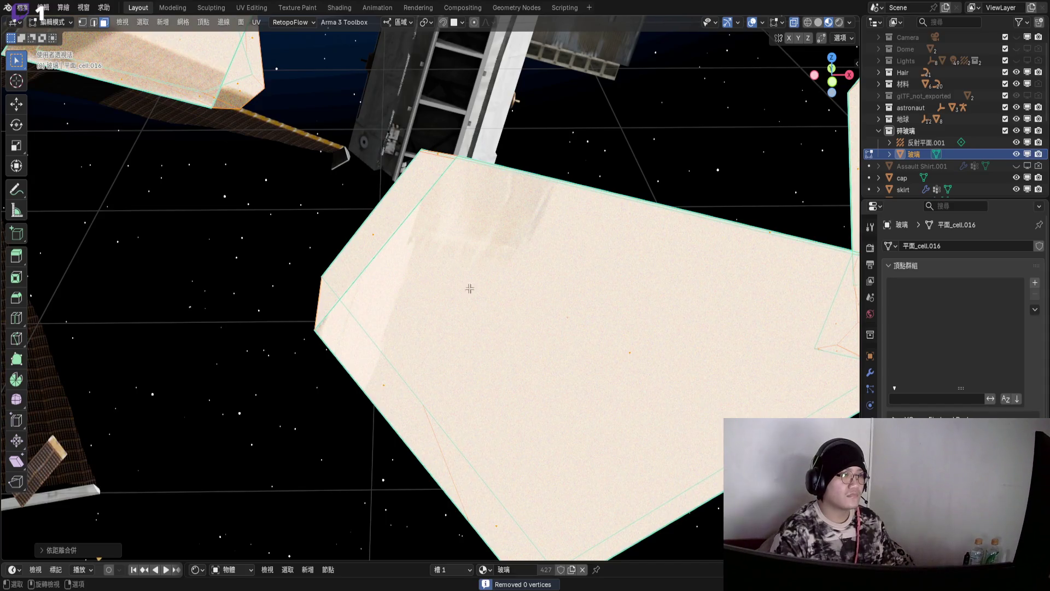
left_click(44, 550)
left_click(119, 508)
left_click(119, 508)
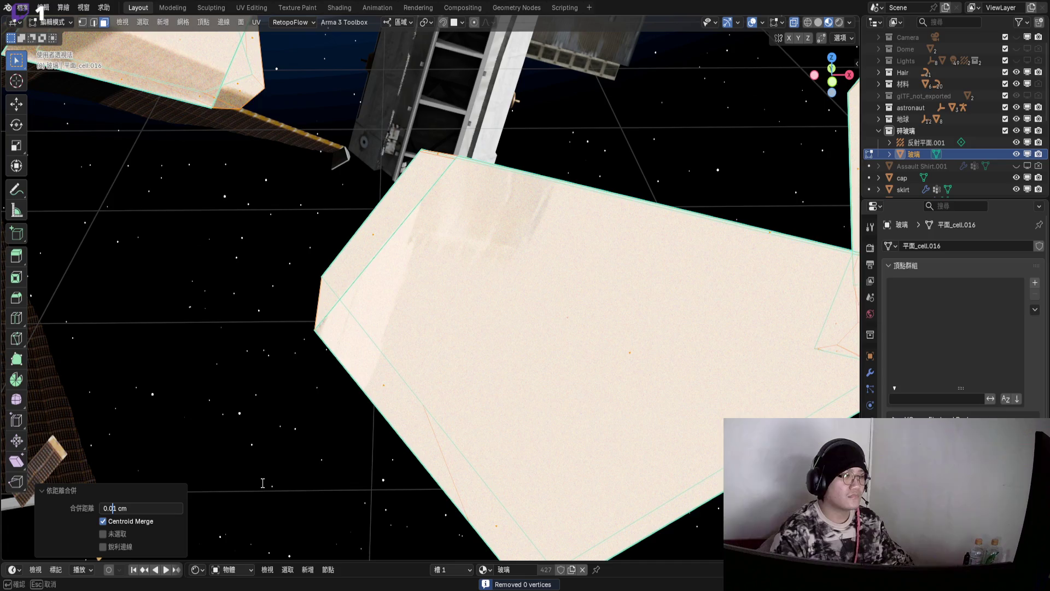
key("BackSpace")
key("Return")
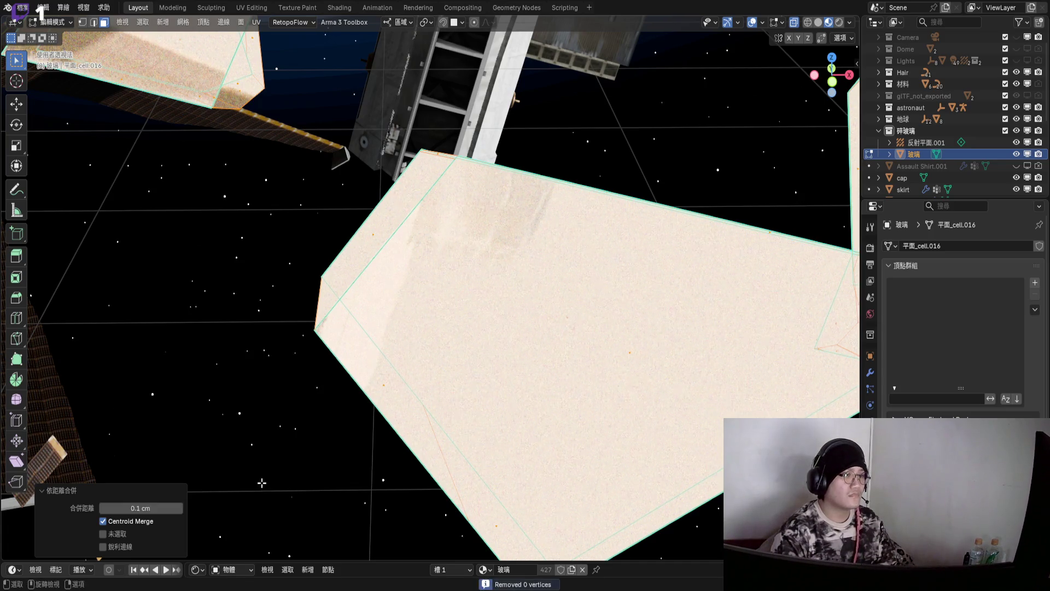
mouse_move(529, 317)
middle_mouse_down()
mouse_move(506, 340)
mouse_move(520, 340)
mouse_move(499, 306)
mouse_move(553, 302)
middle_mouse_up()
key("alt+s")
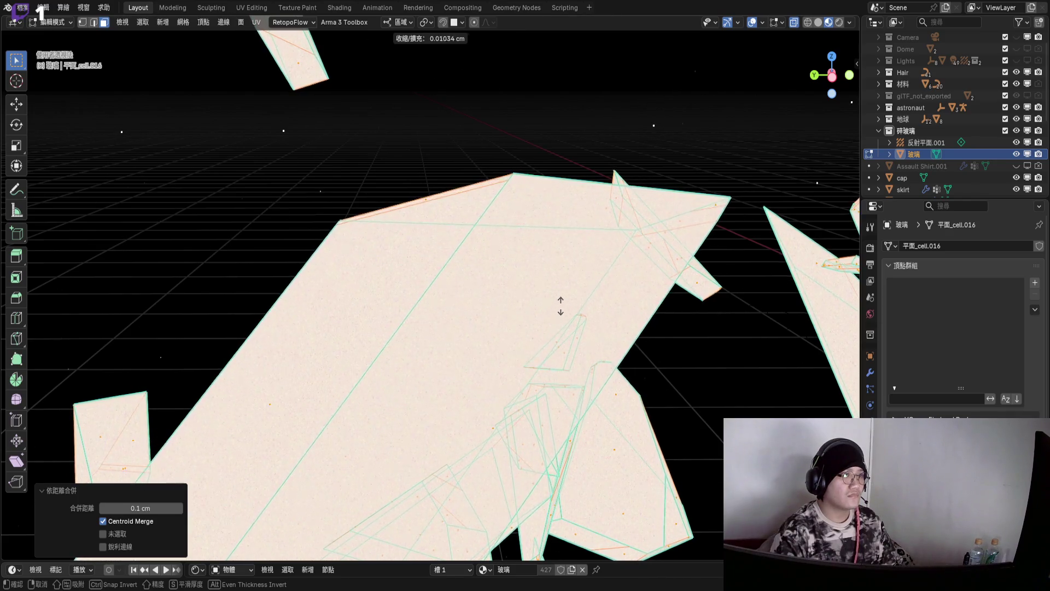
- Cancel the Shrink/Fatten and set the pivot point to Bounding Box Center
right_click(575, 284)
left_click(425, 21)
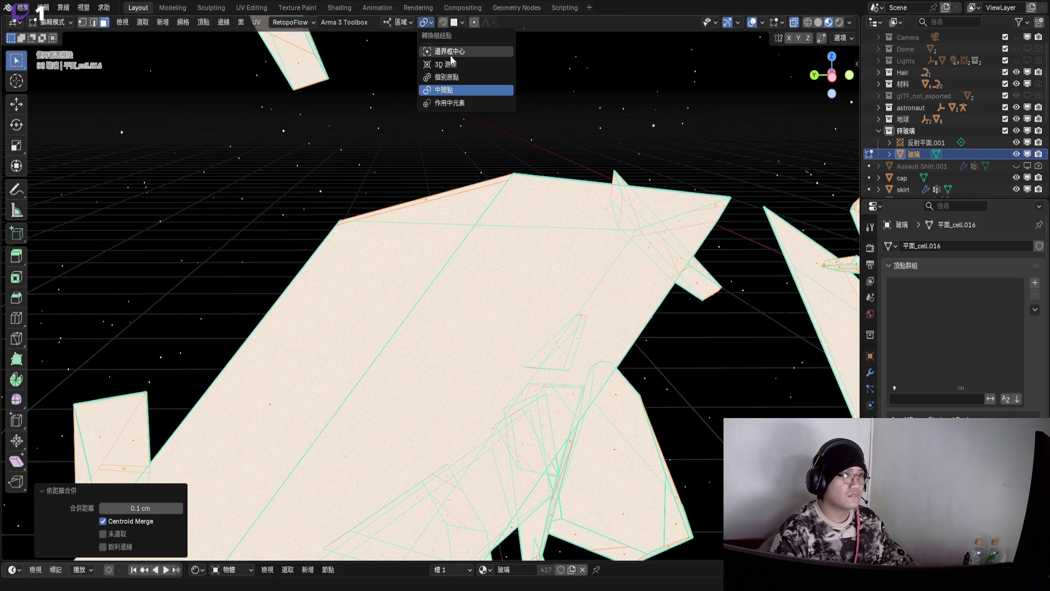
left_click(461, 50)
mouse_move(706, 306)
middle_mouse_down()
mouse_move(715, 304)
mouse_move(404, 284)
mouse_move(410, 310)
middle_mouse_up()
key("s")
right_click(724, 313)
scroll(409, 310, "down", 10)
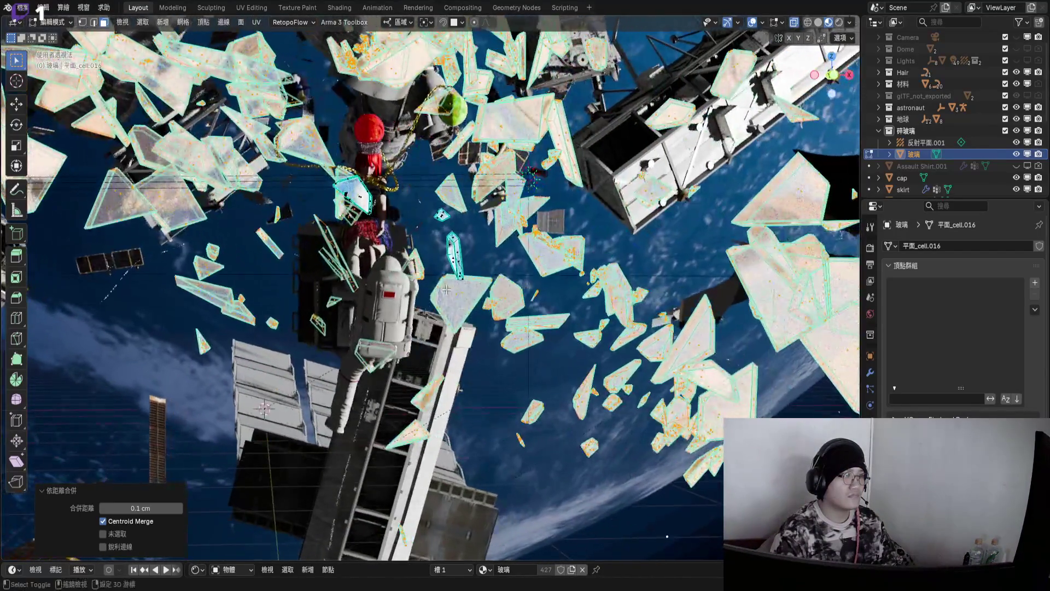
scroll(445, 304, "up", 10)
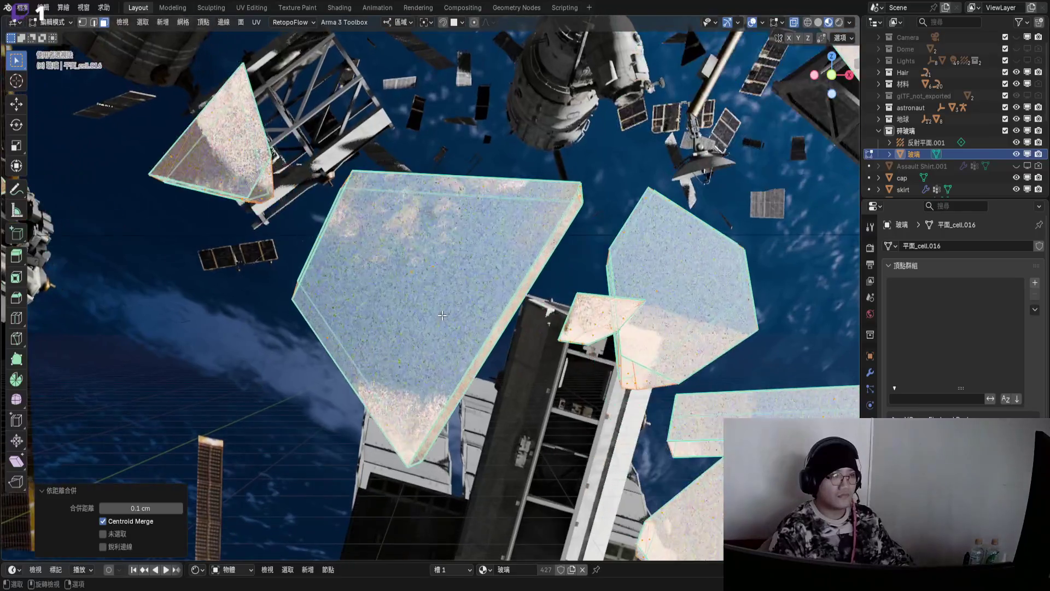
middle_click_drag(446, 311, 450, 295)
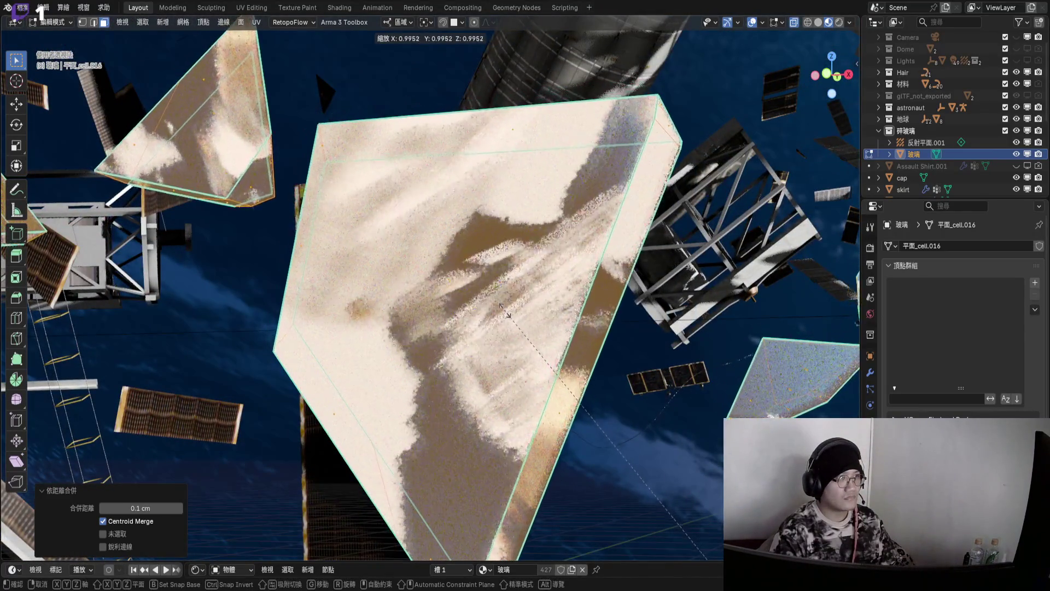
- Try the Median Point and another pivot option, test-scaling the shard
left_click(427, 22)
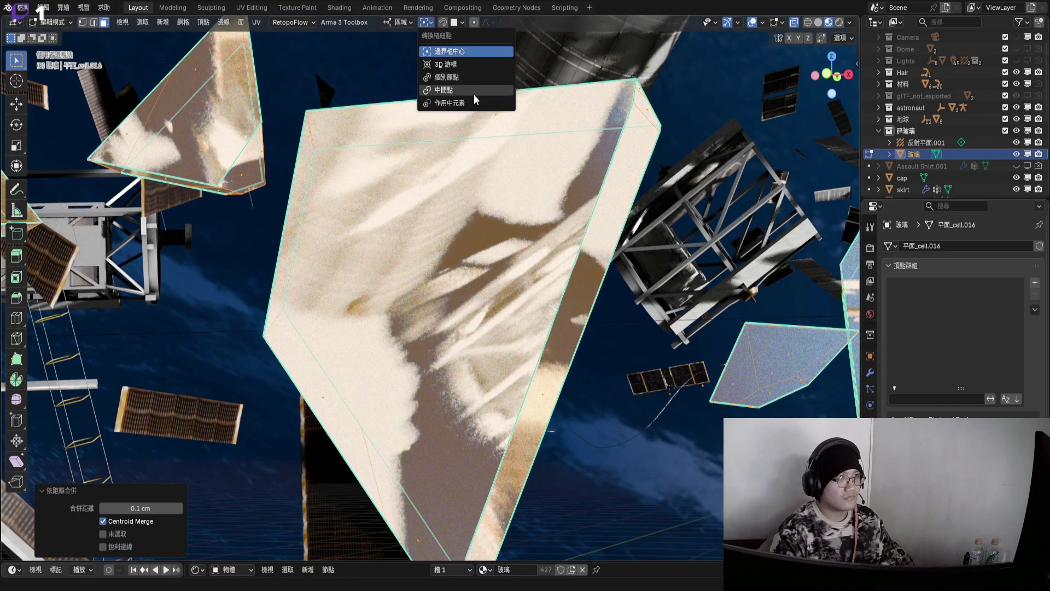
left_click(484, 93)
middle_click_drag(484, 93, 429, 23)
left_click(429, 23)
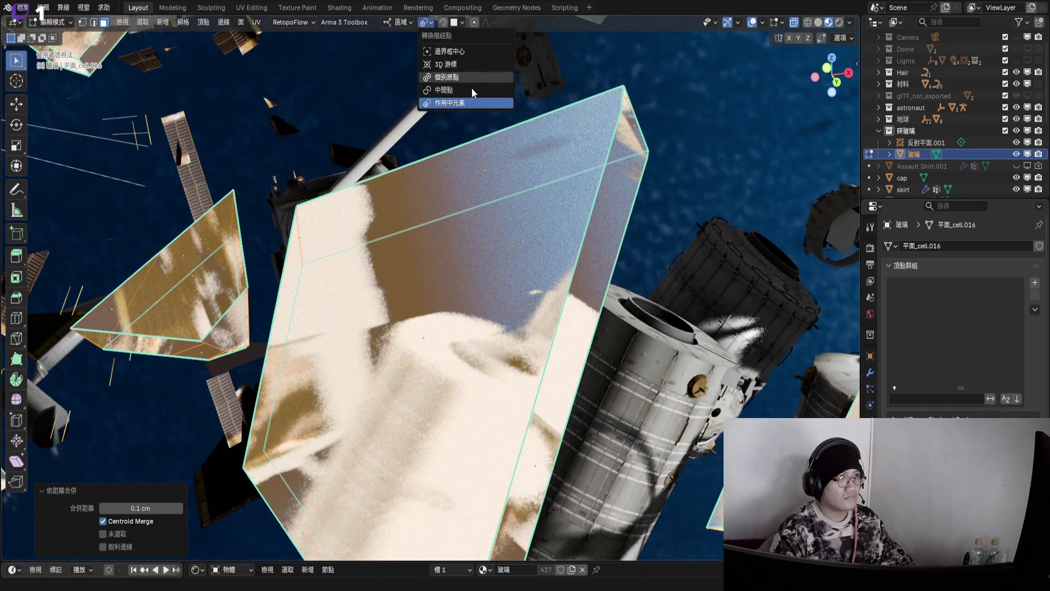
left_click(472, 87)
scroll(421, 265, "up", 2)
key("s")
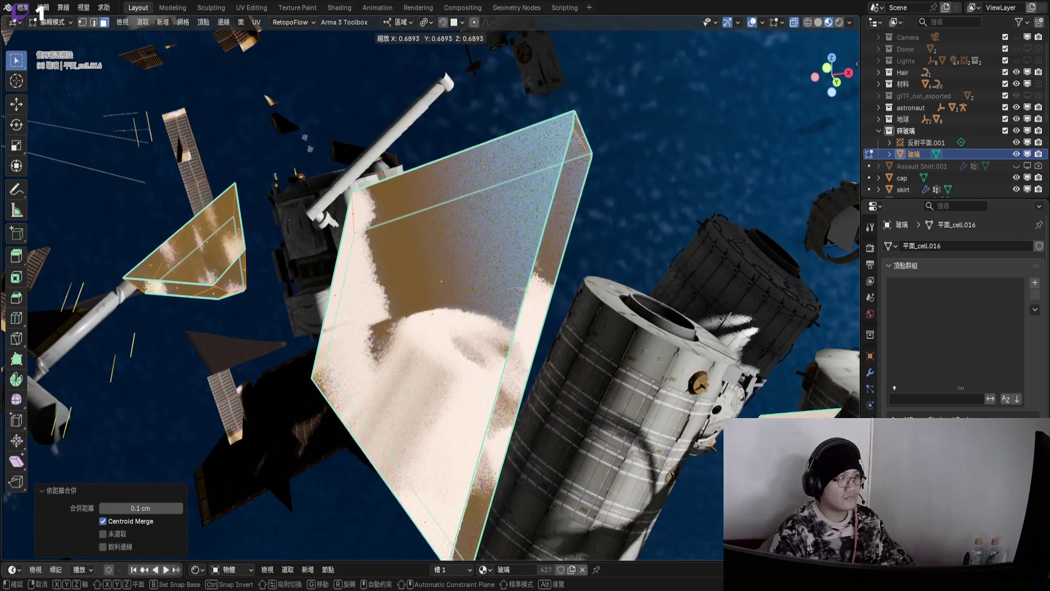
key("Escape")
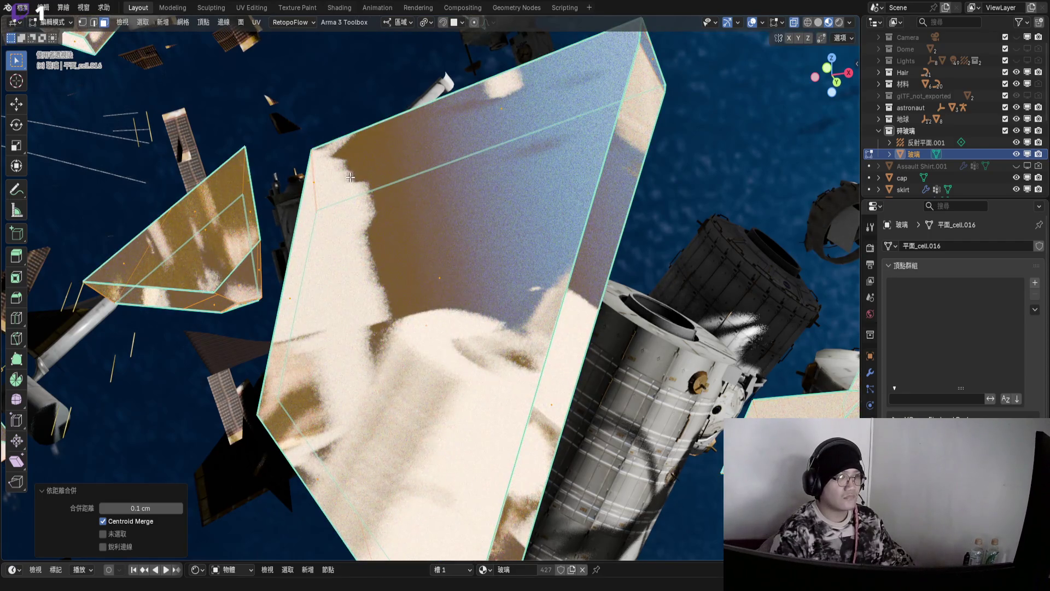
- With overlays hidden, scale all selected shards down to 0.460
scroll(415, 174, "down", 5)
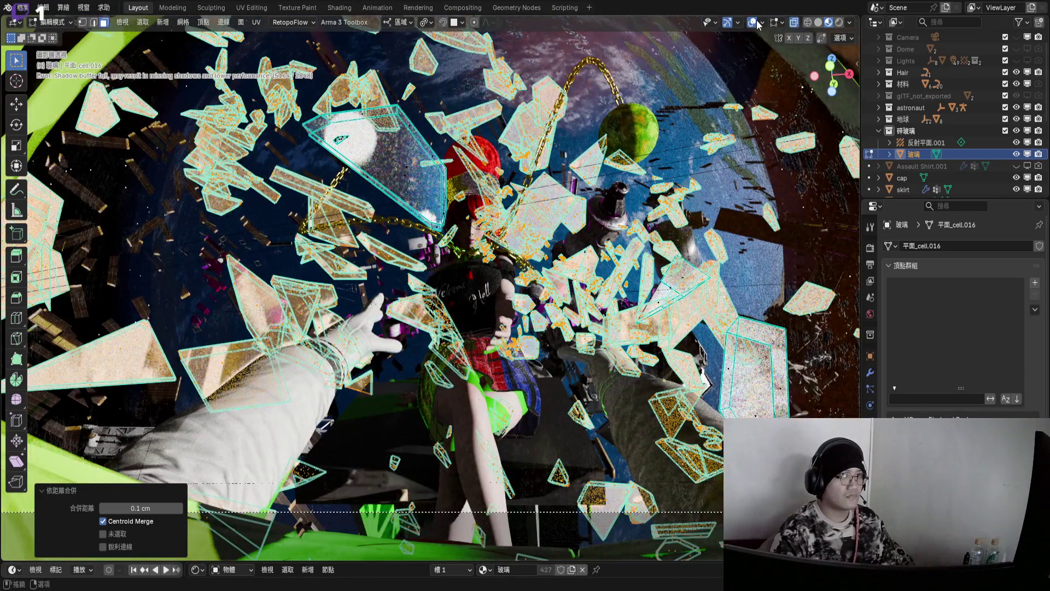
key("shift+alt+z")
key("s")
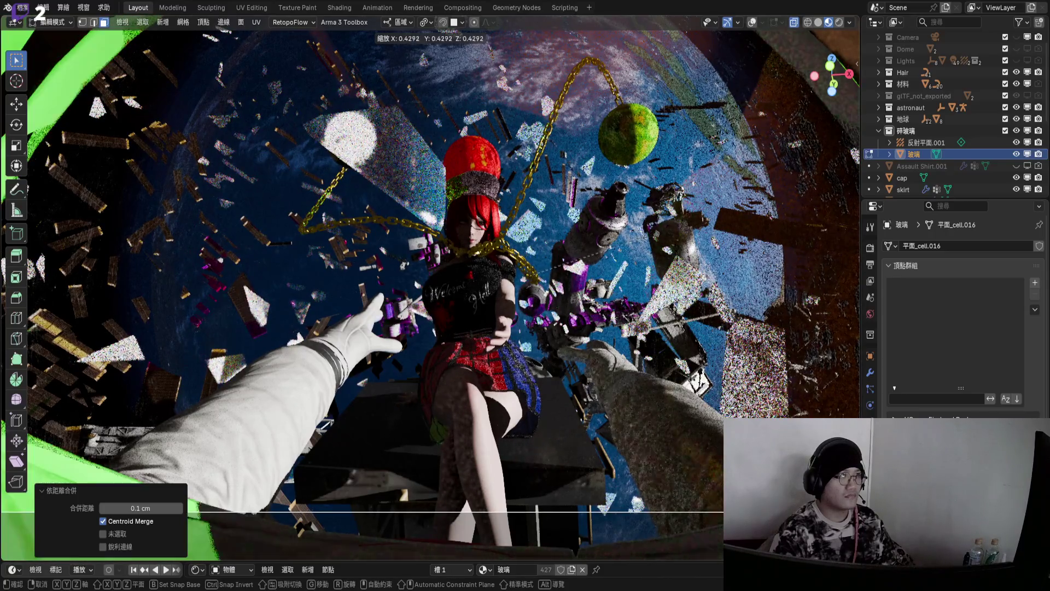
key("Return")
- Frame the resized shards and orbit around the astronaut to inspect them
key("KP_Decimal")
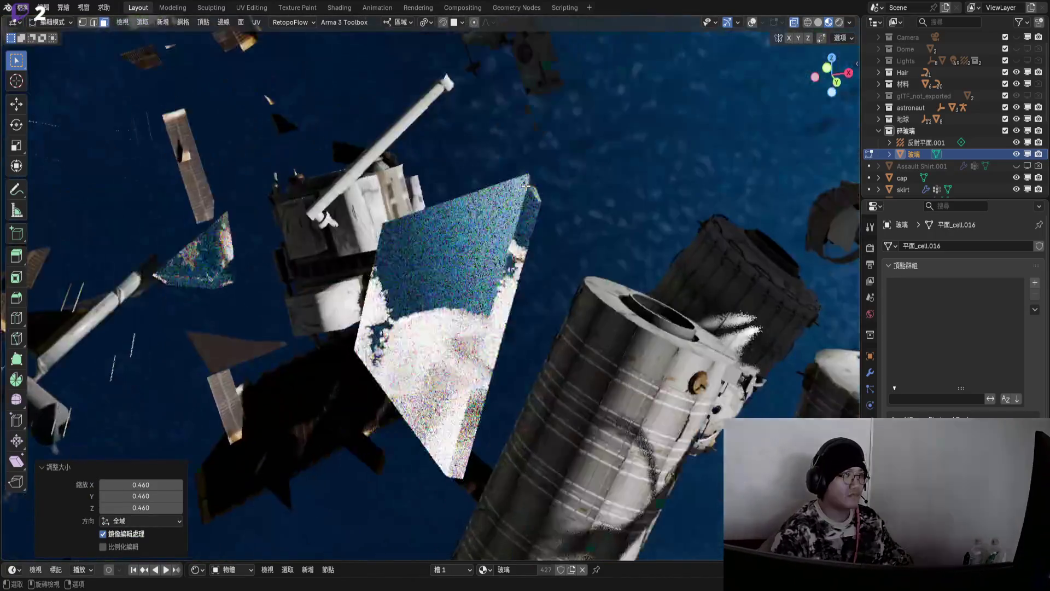
scroll(496, 230, "down", 5)
scroll(492, 246, "up", 5)
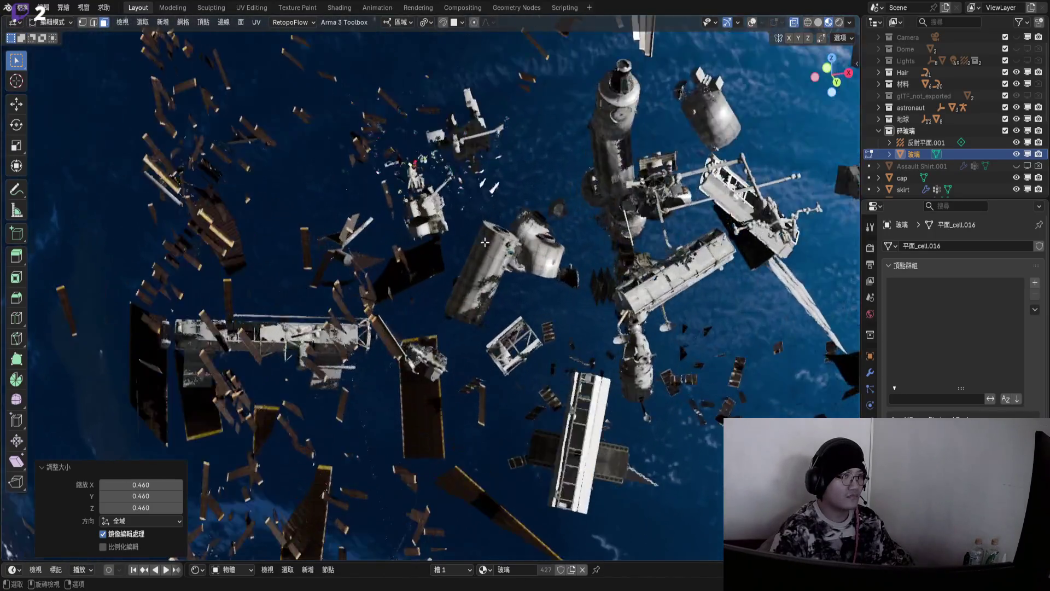
middle_click_drag(492, 246, 491, 383)
scroll(325, 270, "up", 4)
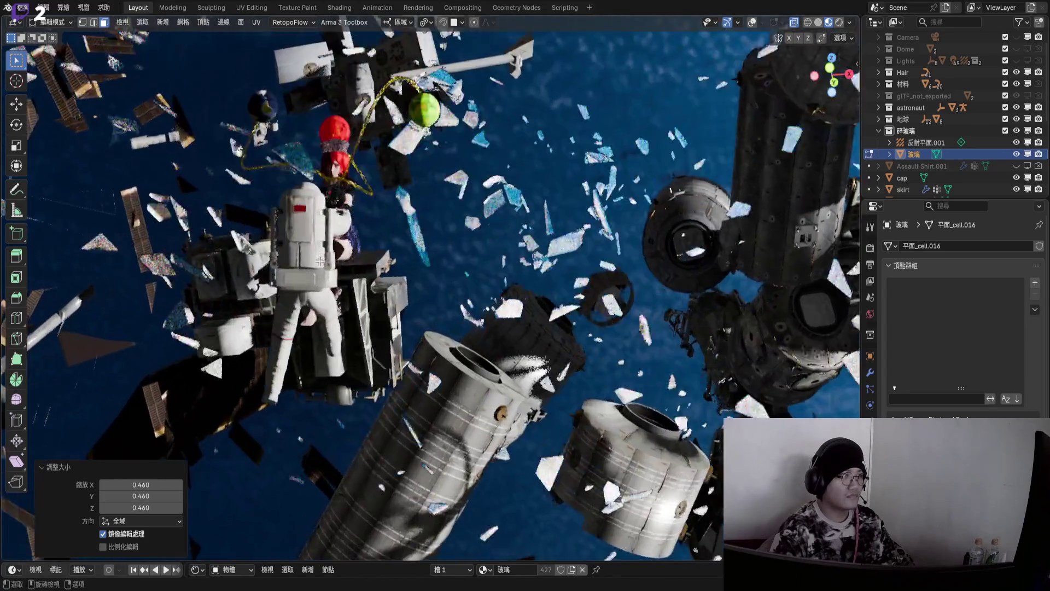
mouse_move(324, 270)
middle_mouse_down()
mouse_move(380, 255)
mouse_move(343, 230)
middle_mouse_up()
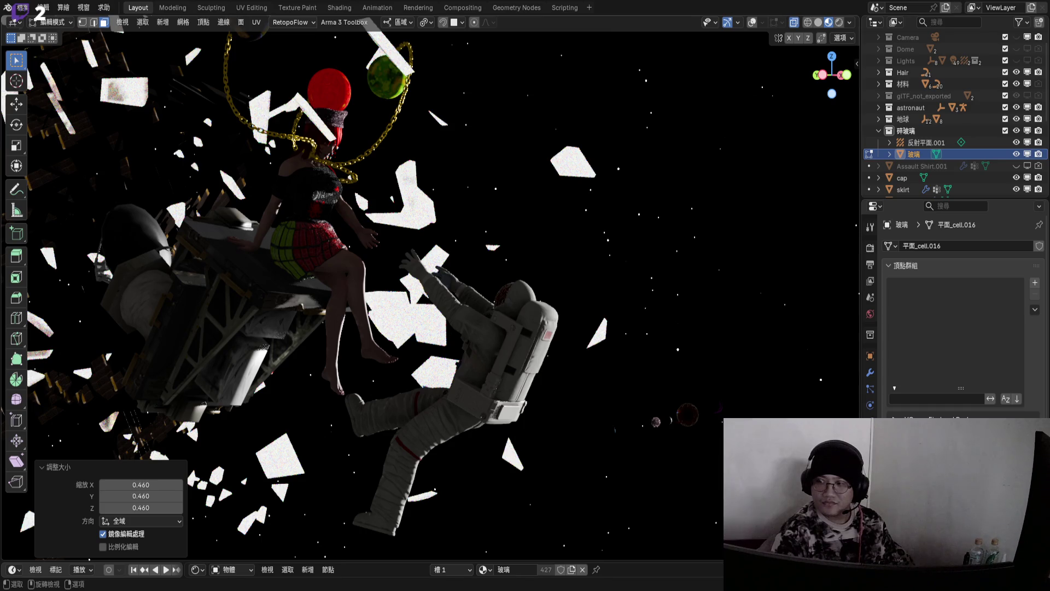
key("Tab")
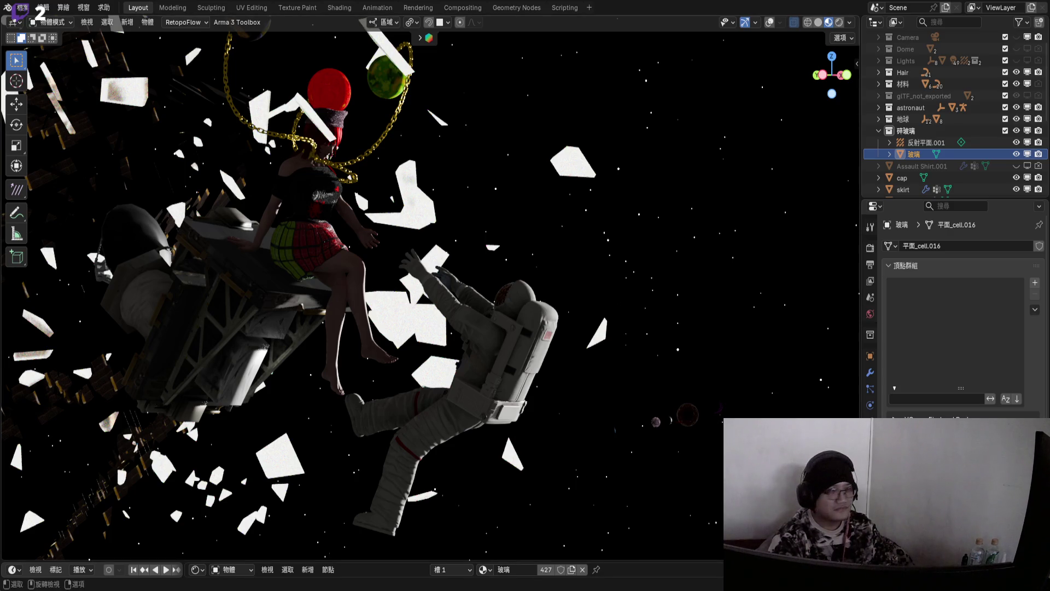
- Orbit the view closer to the girl
mouse_move(361, 290)
middle_mouse_down()
mouse_move(333, 266)
mouse_move(331, 310)
mouse_move(314, 287)
mouse_move(339, 316)
mouse_move(401, 303)
mouse_move(370, 313)
middle_mouse_up()
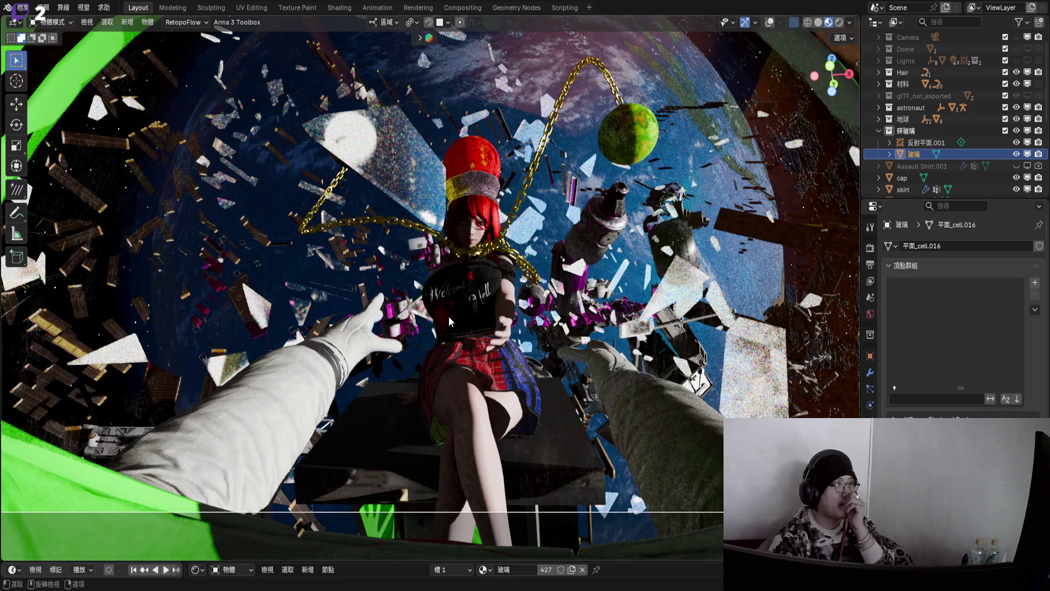
- Orbit to look down on the station from above
middle_click_drag(449, 316, 487, 367)
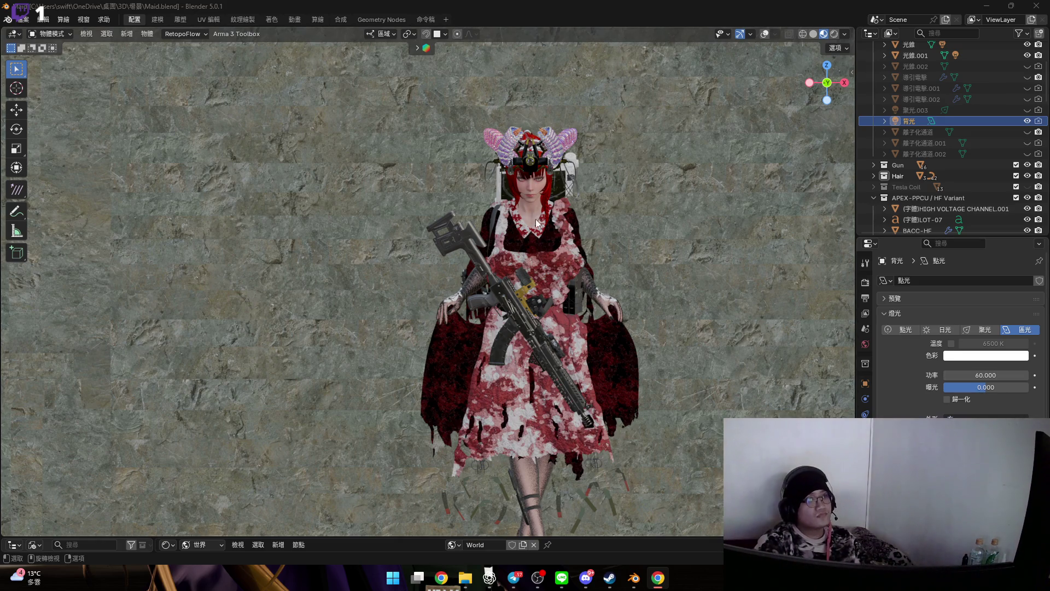
- Hide the Map collection's stone-wall backdrop, then orbit closer to the head and gun
scroll(498, 235, "up", 2)
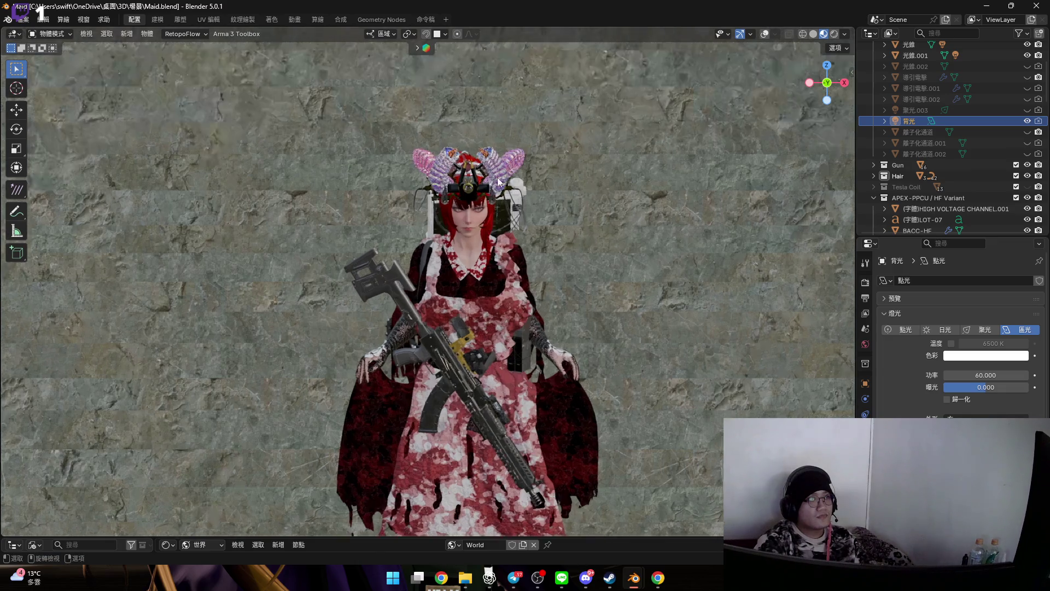
scroll(497, 182, "up", 2)
scroll(929, 164, "up", 2)
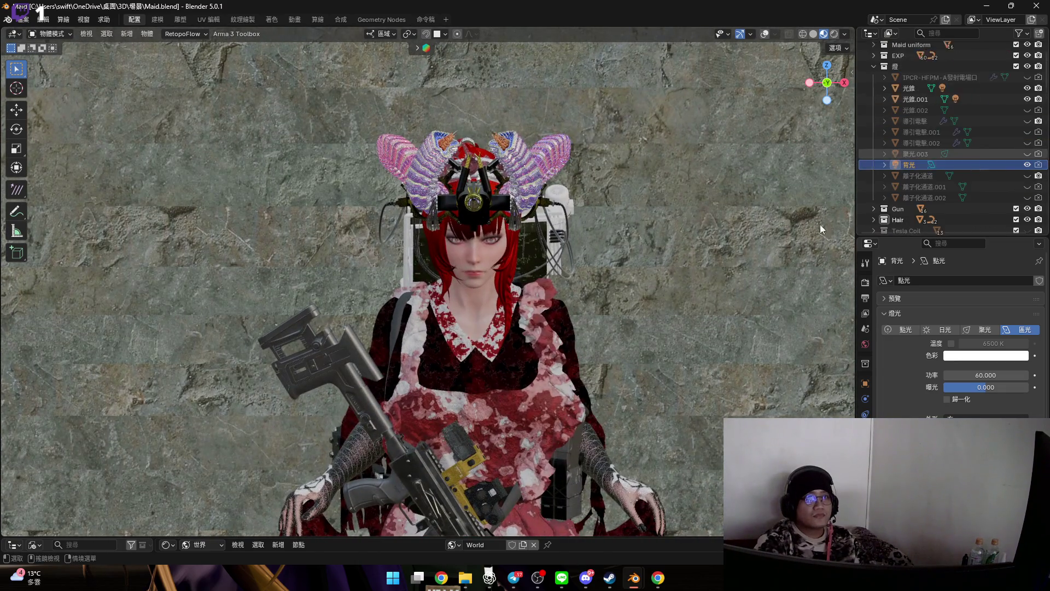
scroll(1027, 83, "up", 4)
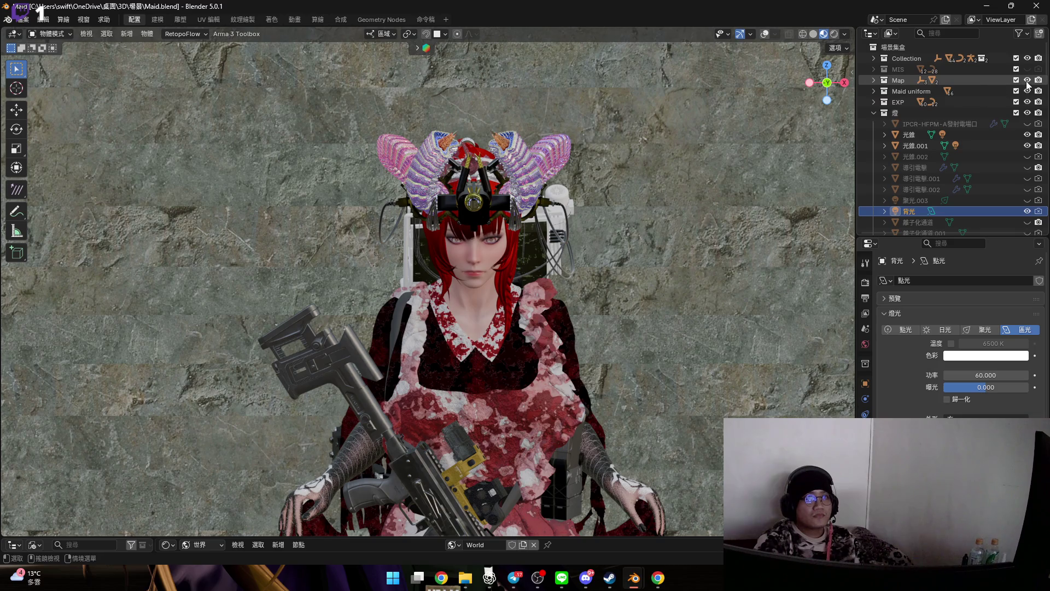
left_click(1027, 80)
scroll(465, 199, "up", 5)
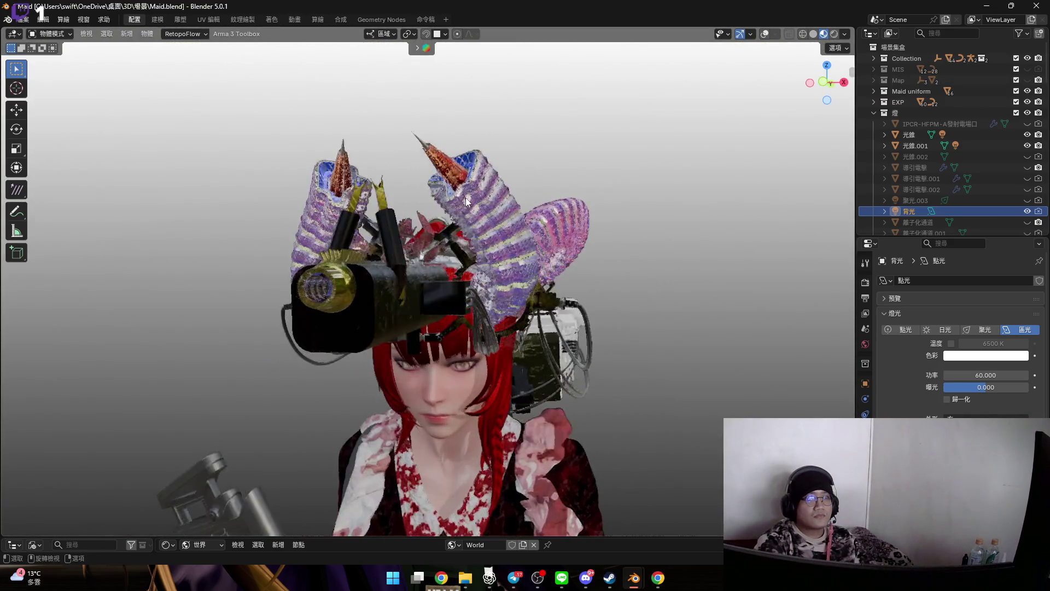
scroll(465, 197, "up", 2)
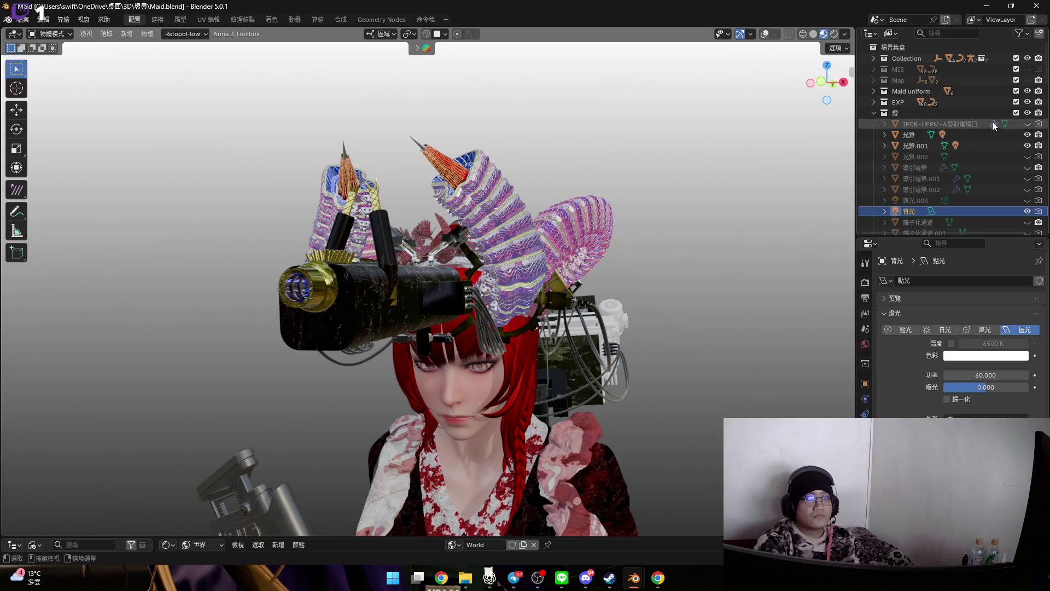
scroll(996, 180, "down", 2)
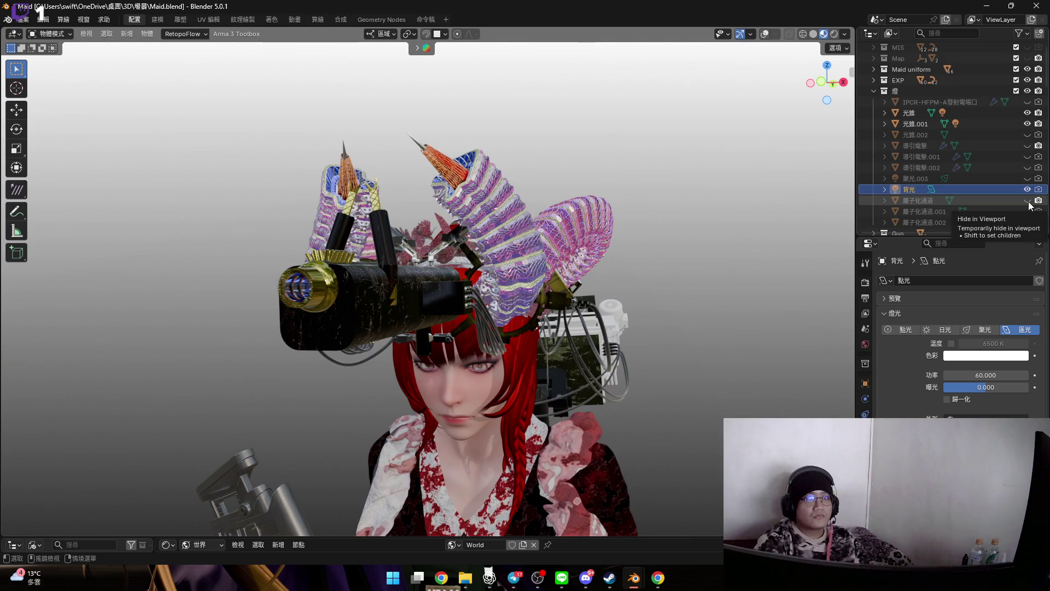
scroll(1017, 172, "down", 8)
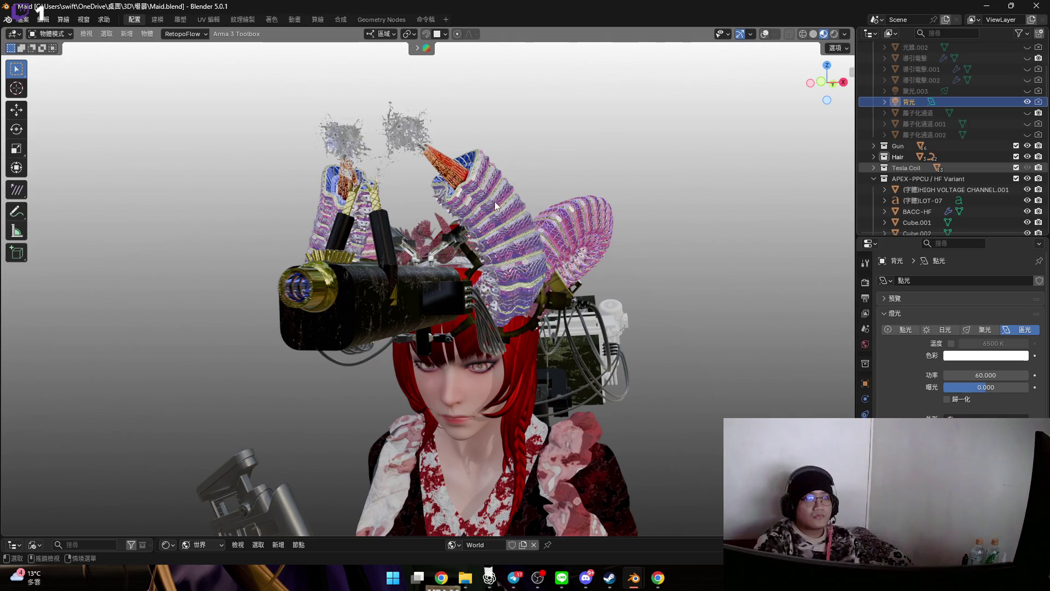
middle_click_drag(530, 199, 478, 199)
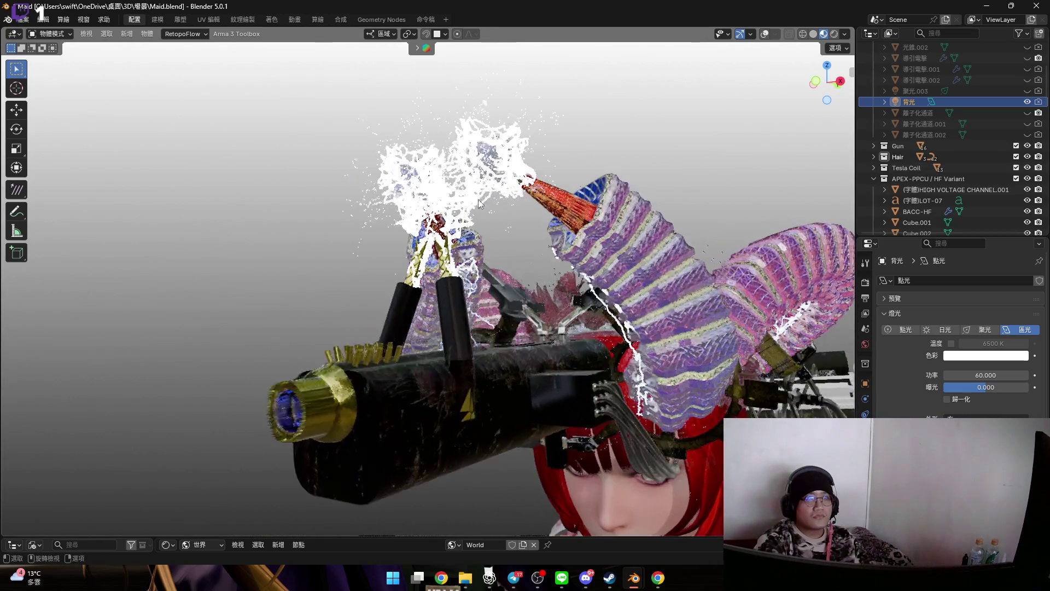
- Select the 電圈(R) lightning object, turn on overlays, and copy it
left_click(525, 180)
left_click(764, 35)
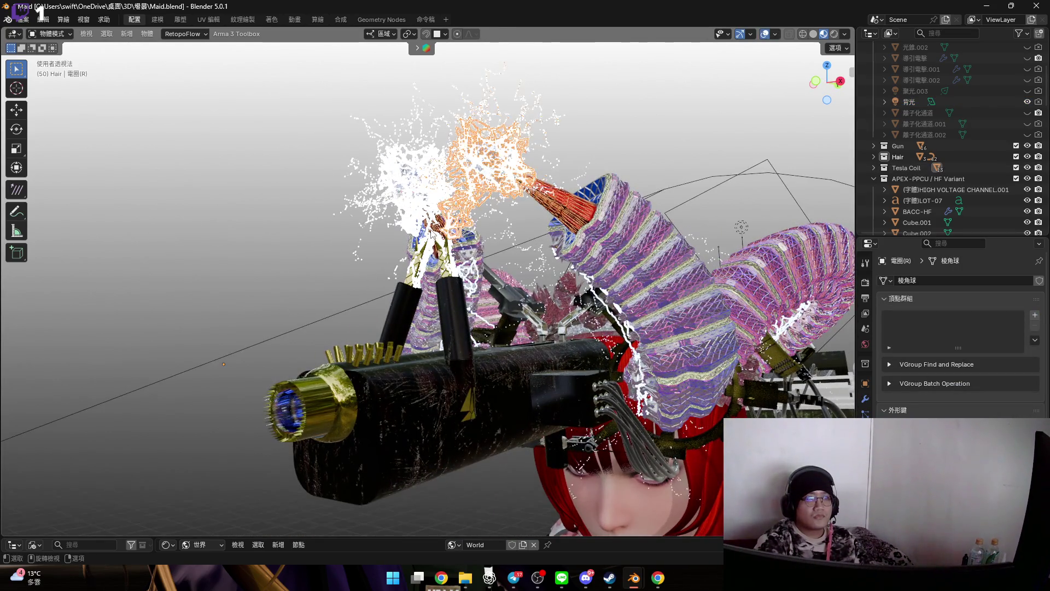
key("ctrl+c")
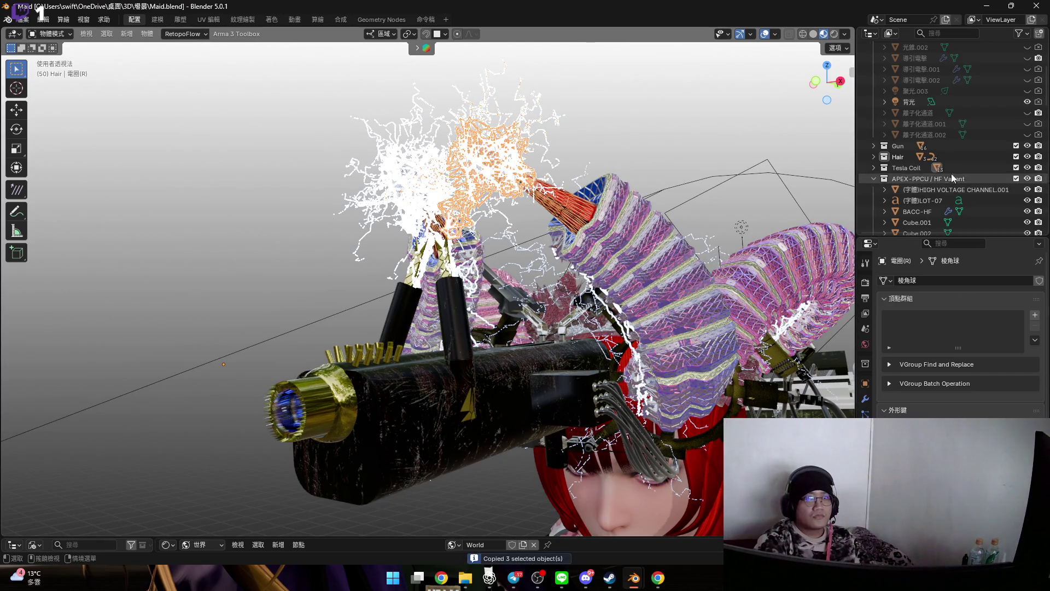
- Clear Tesla Coil(R) as the target in 電圈(R)'s geometry nodes modifier, then copy it again
left_click(873, 168)
scroll(919, 162, "down", 5)
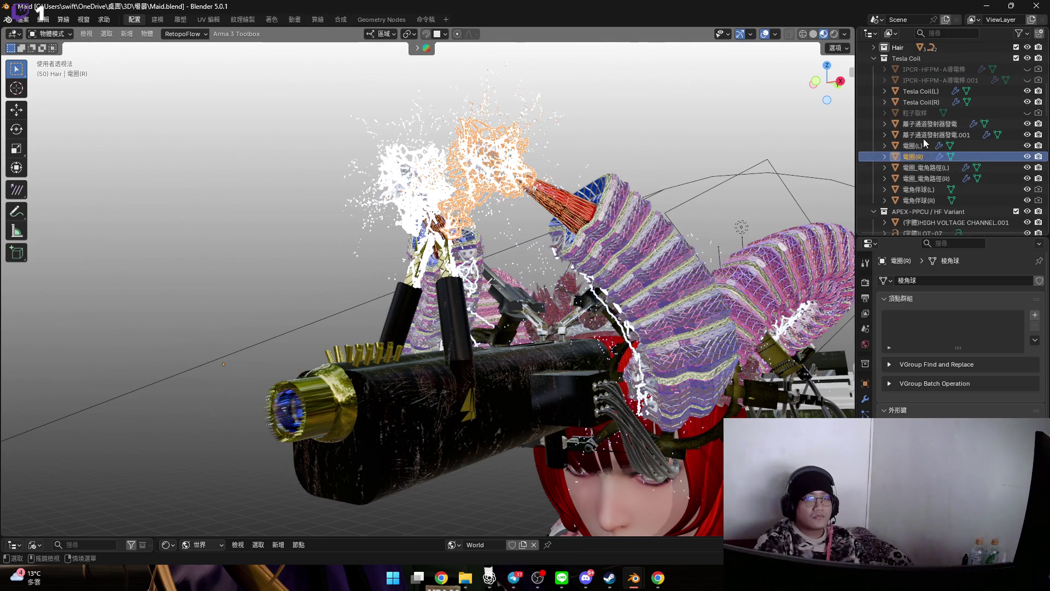
left_click(866, 400)
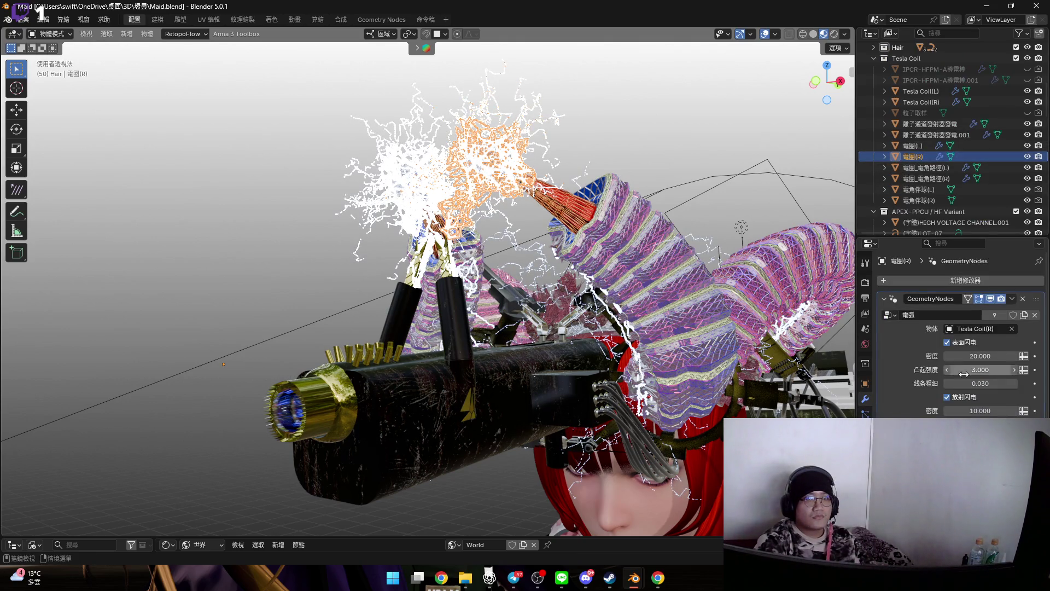
scroll(1005, 304, "down", 2)
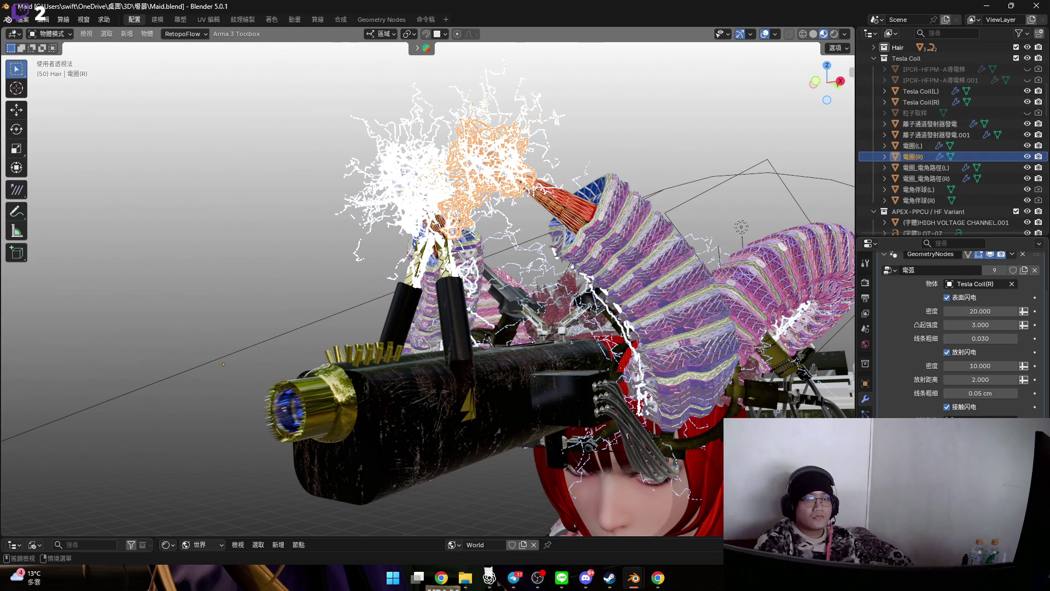
left_click(1011, 283)
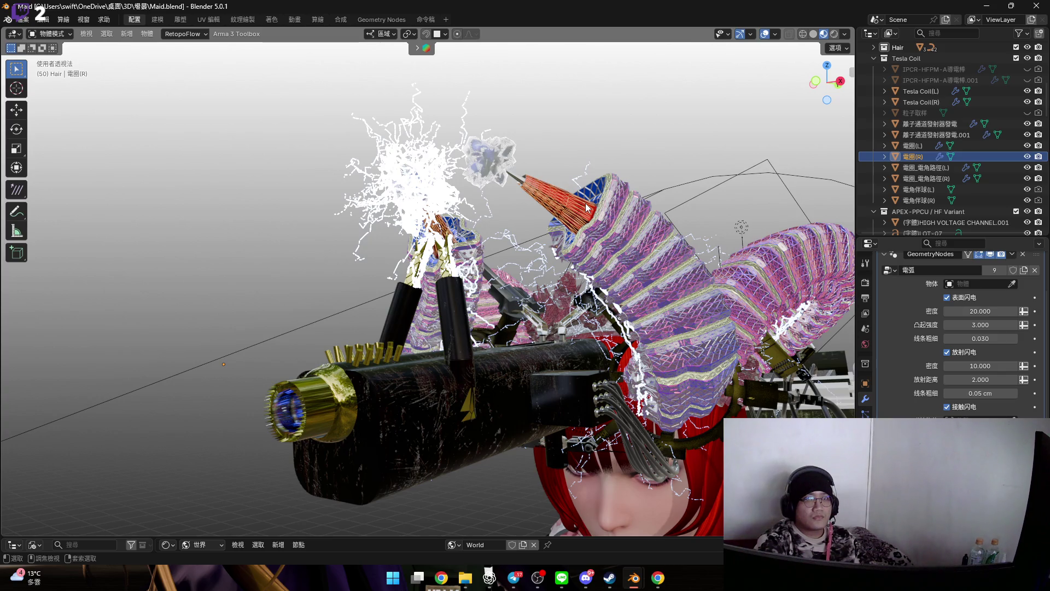
key("ctrl+c")
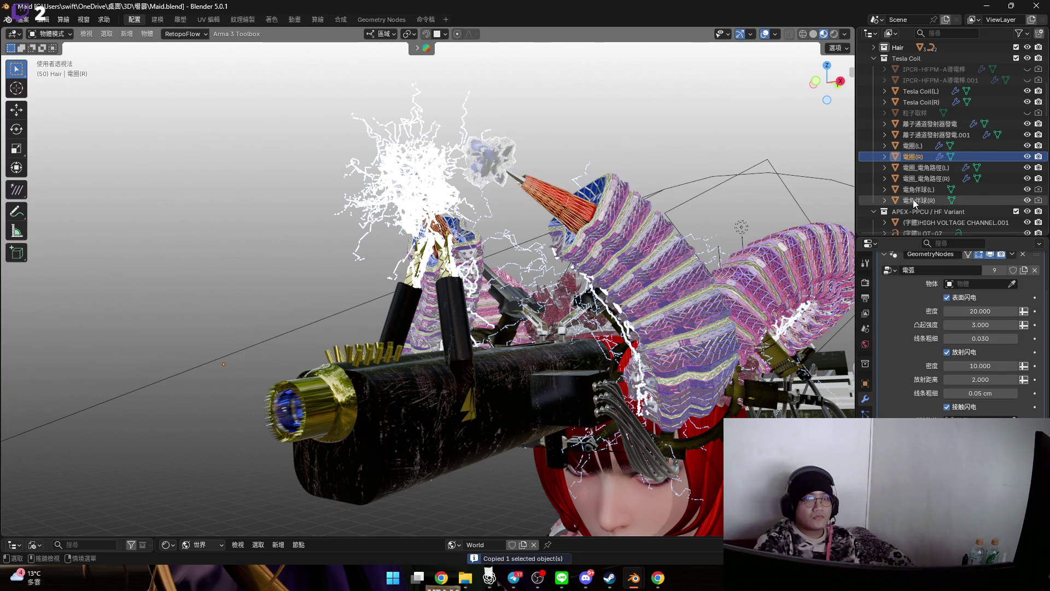
- Switch to the other open Blender file from the taskbar
scroll(923, 170, "up", 2)
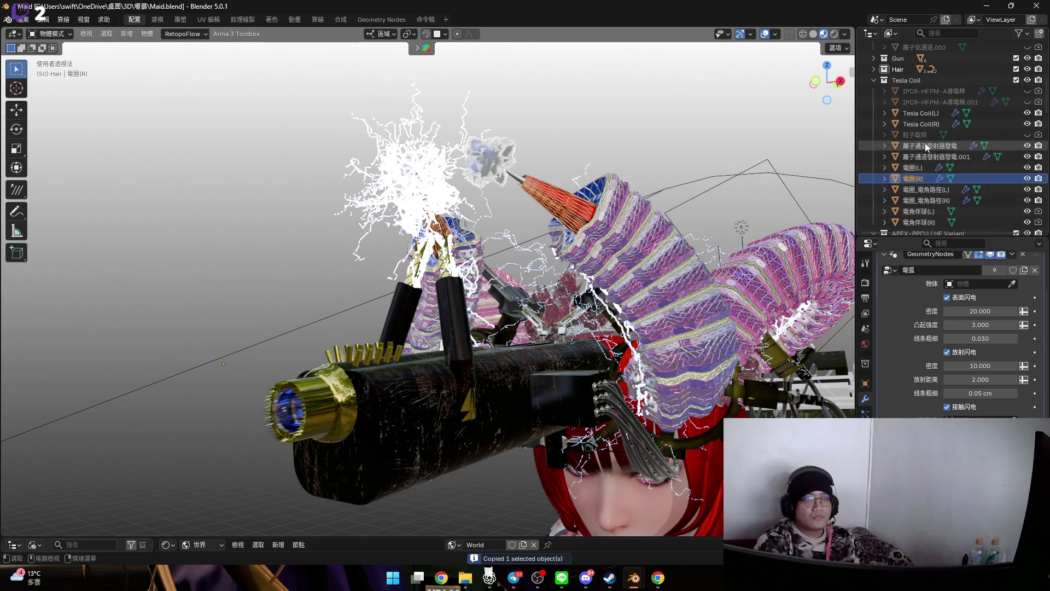
scroll(933, 159, "up", 2)
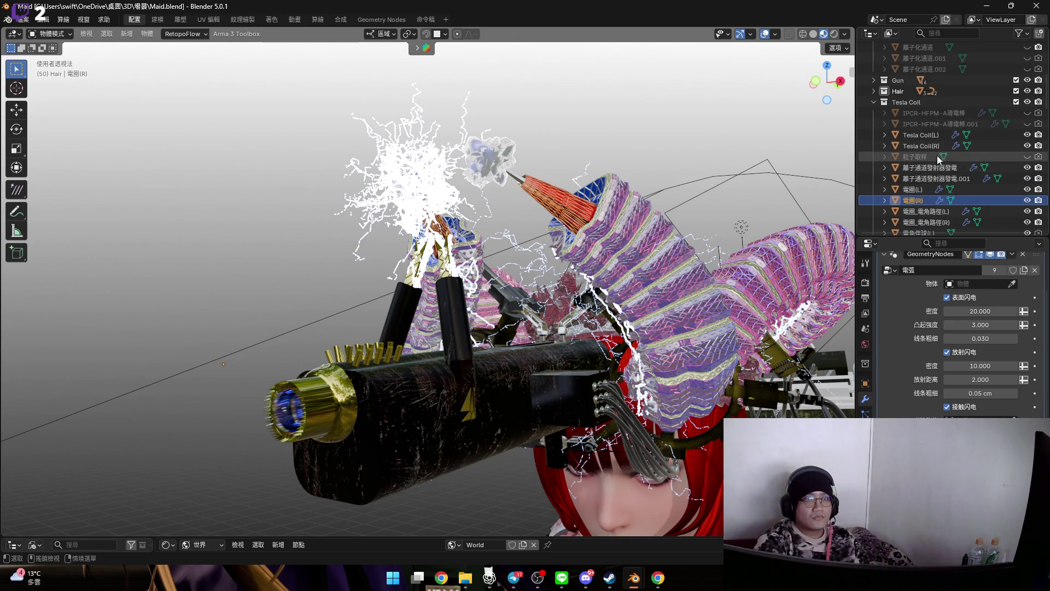
scroll(927, 169, "down", 2)
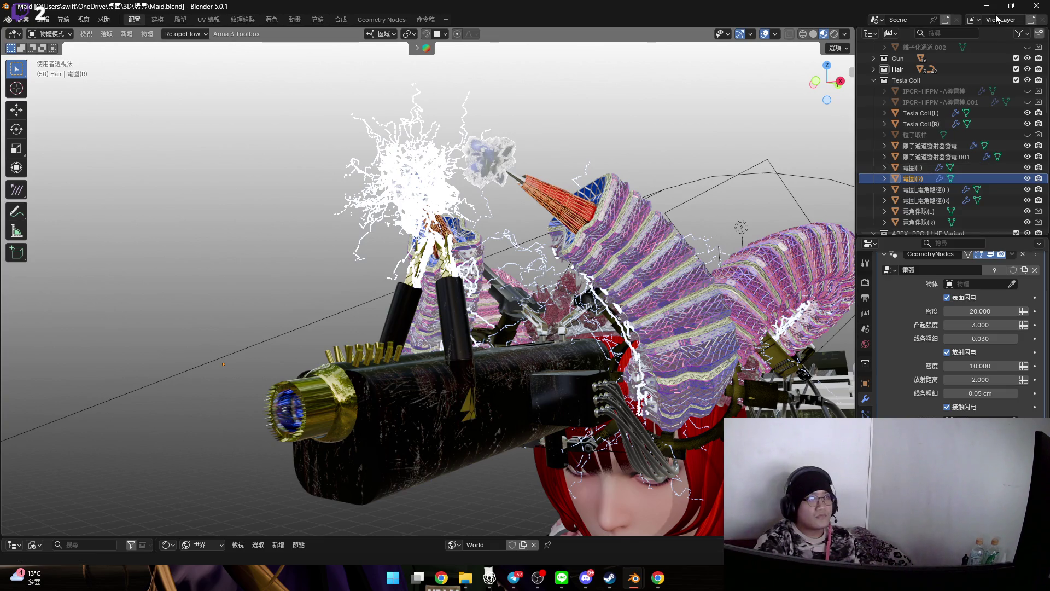
left_click(1035, 10)
left_click(599, 312)
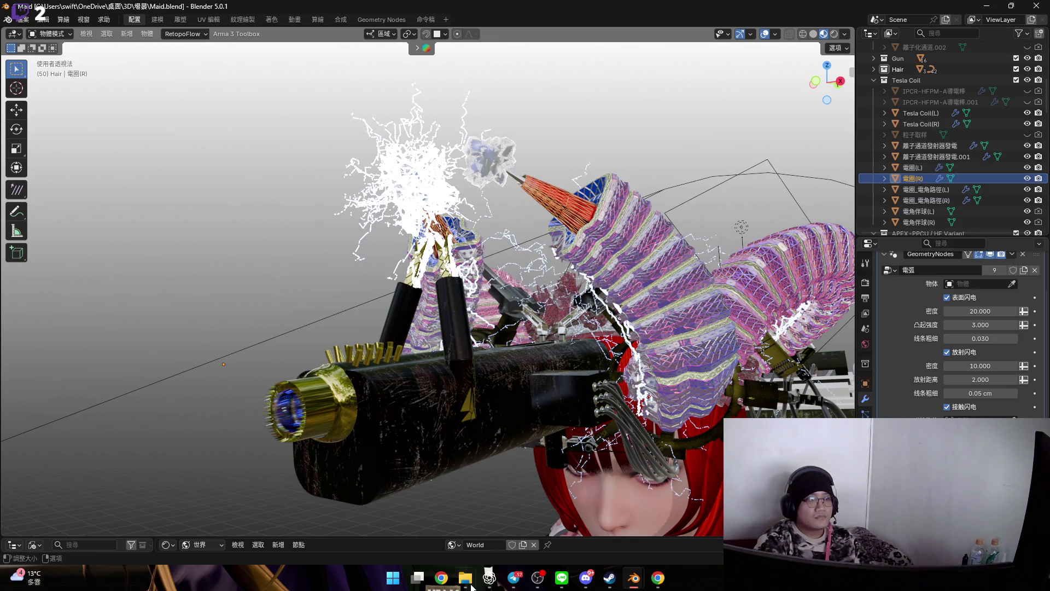
mouse_move(498, 564)
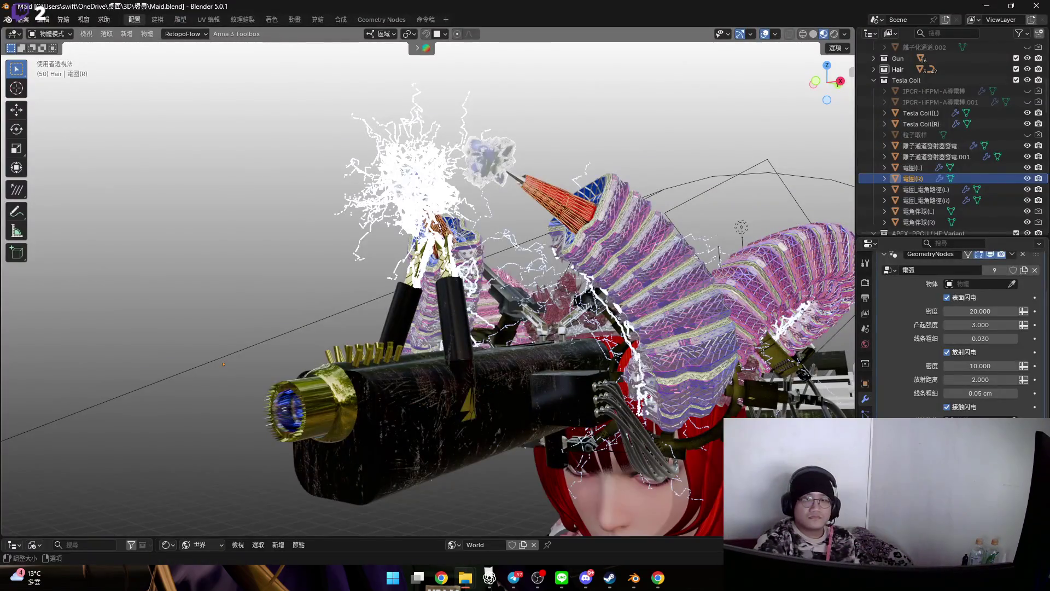
left_click(499, 525)
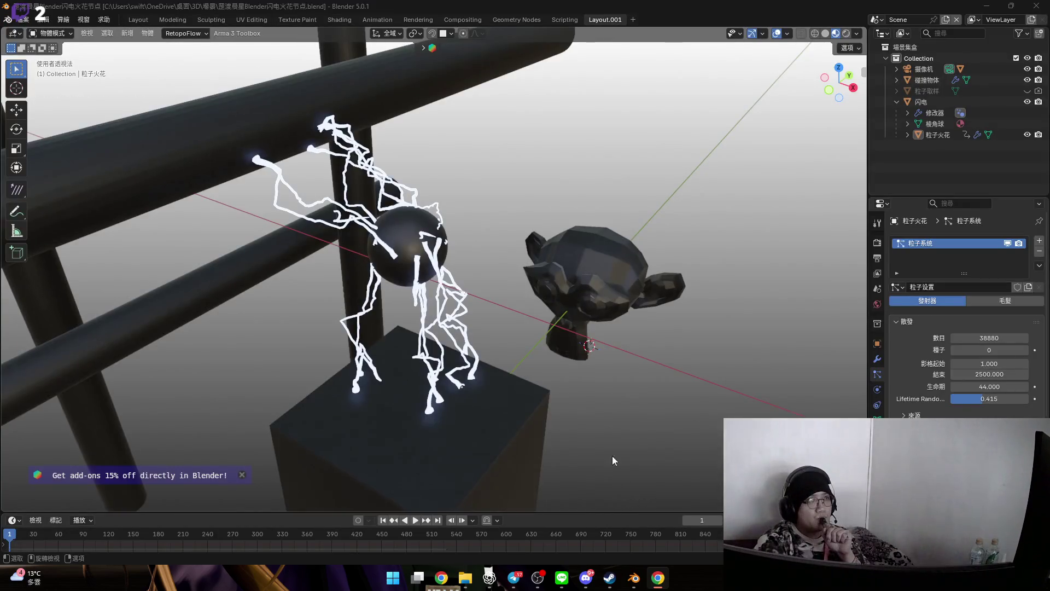
- Select 闪电 with its child objects, then Alt+Tab back to the astronaut scene
left_click(457, 307)
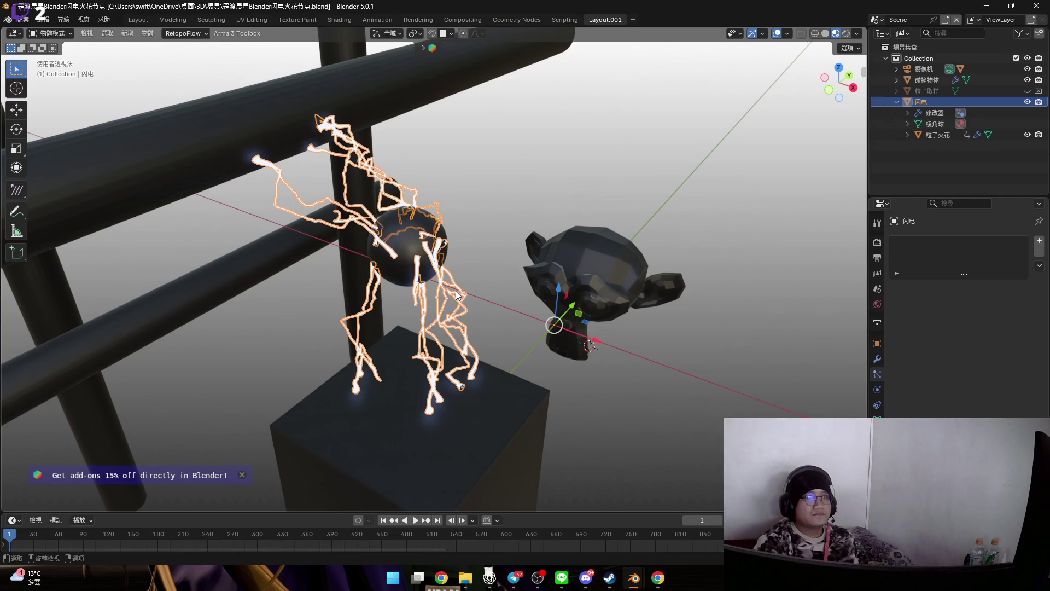
left_click(935, 135, "shift")
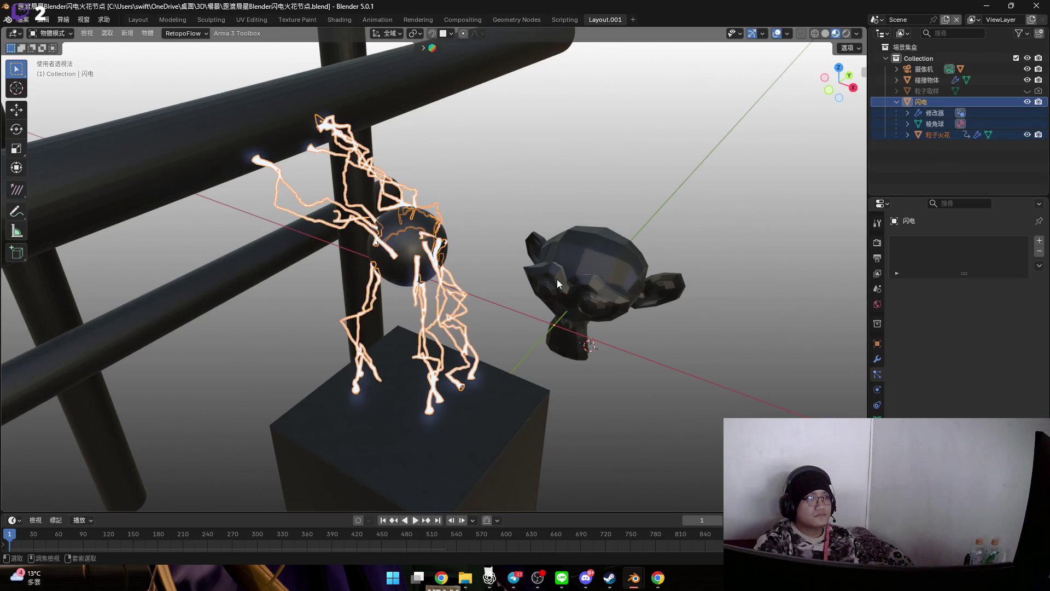
key("alt+Tab")
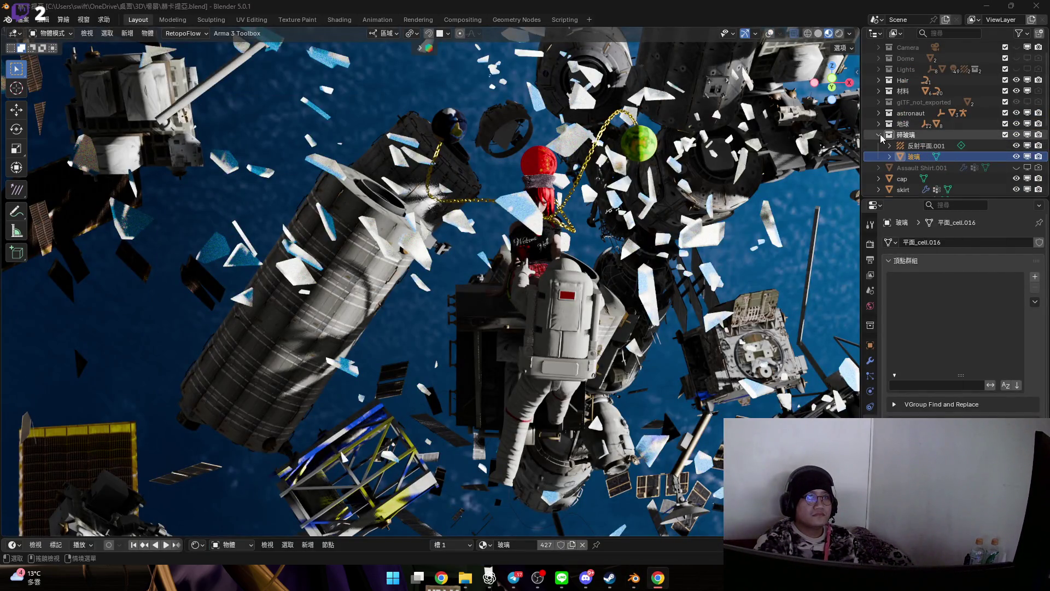
- Hide the 地球 earth backdrop and paste the copied lightning objects into the space scene
key("KP_Subtract")
scroll(928, 153, "up", 2)
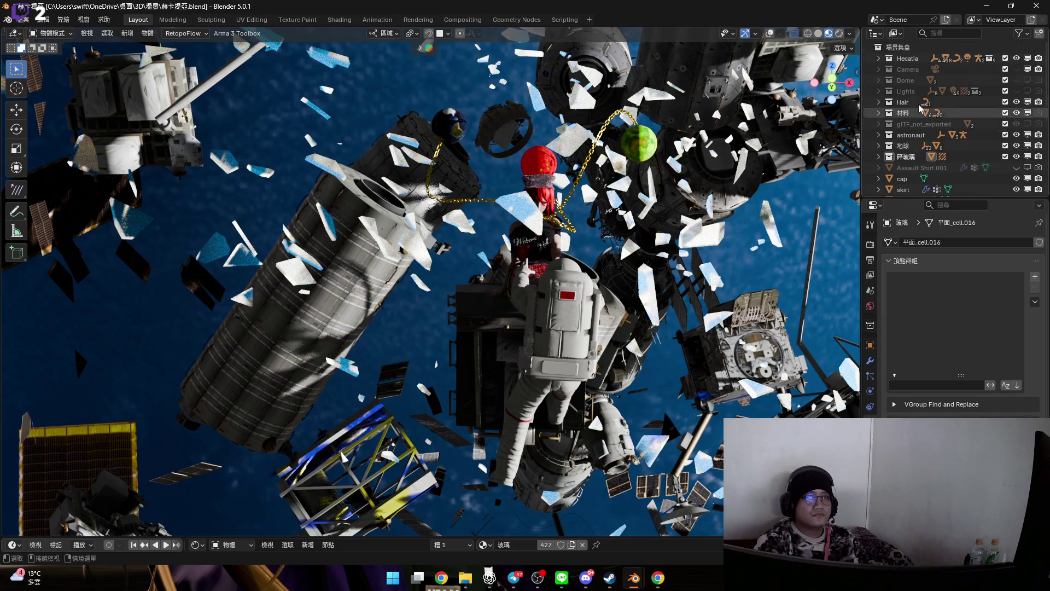
mouse_move(543, 272)
middle_mouse_down()
mouse_move(552, 252)
mouse_move(527, 264)
mouse_move(539, 293)
middle_mouse_up()
left_click(1015, 145)
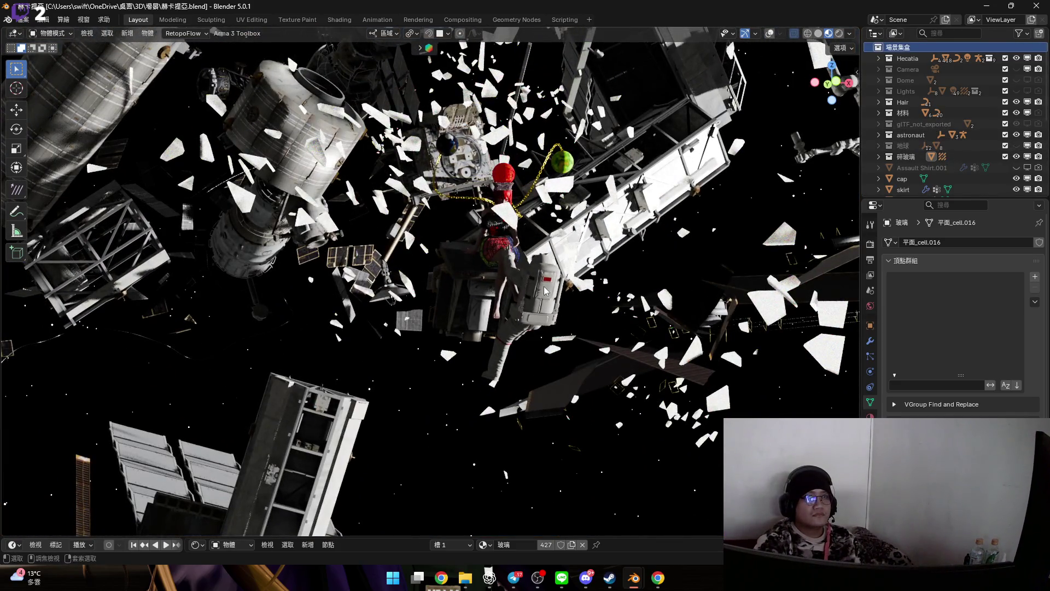
key("ctrl+v")
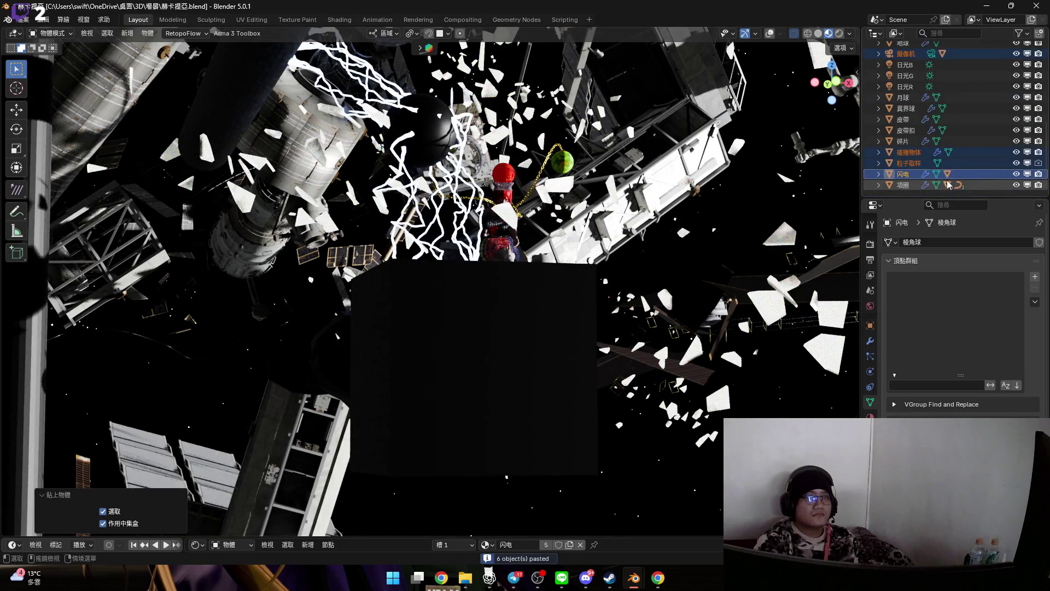
middle_click_drag(595, 216, 553, 258)
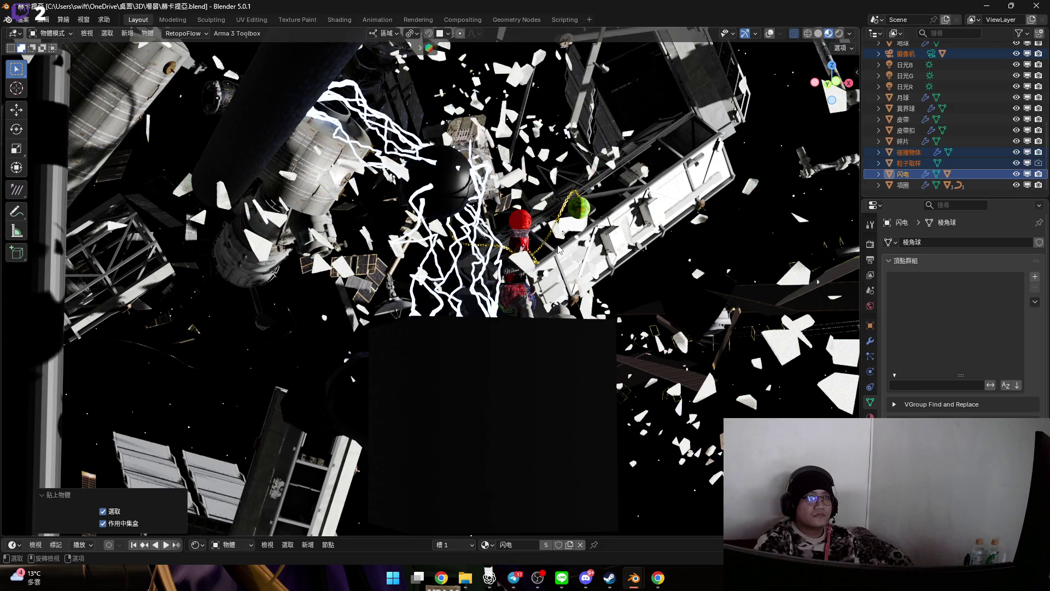
- Move the pasted lightning objects into a new collection named 雷
key("m")
left_click(542, 260)
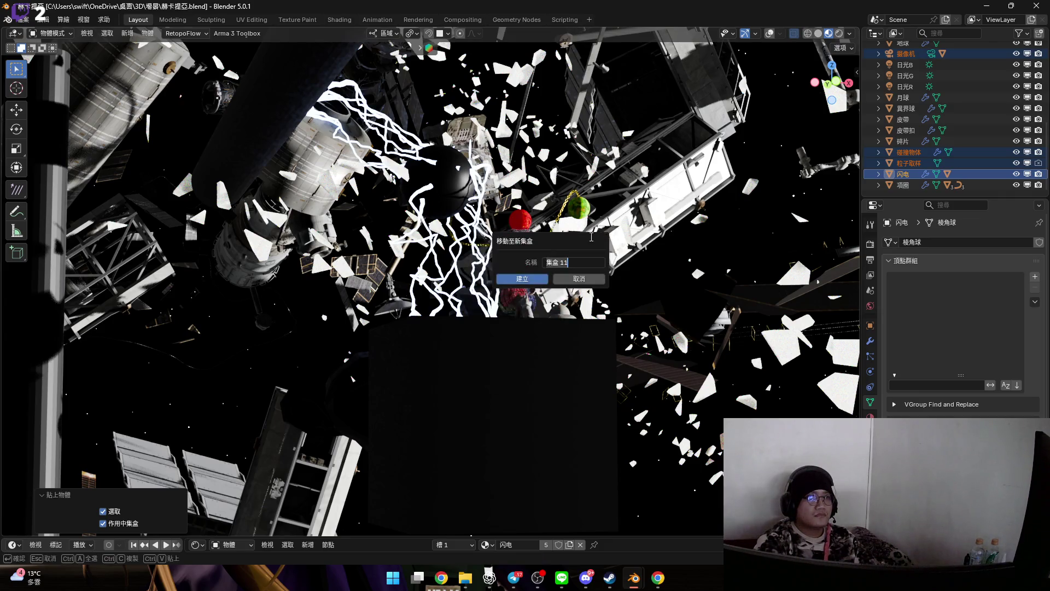
type("2")
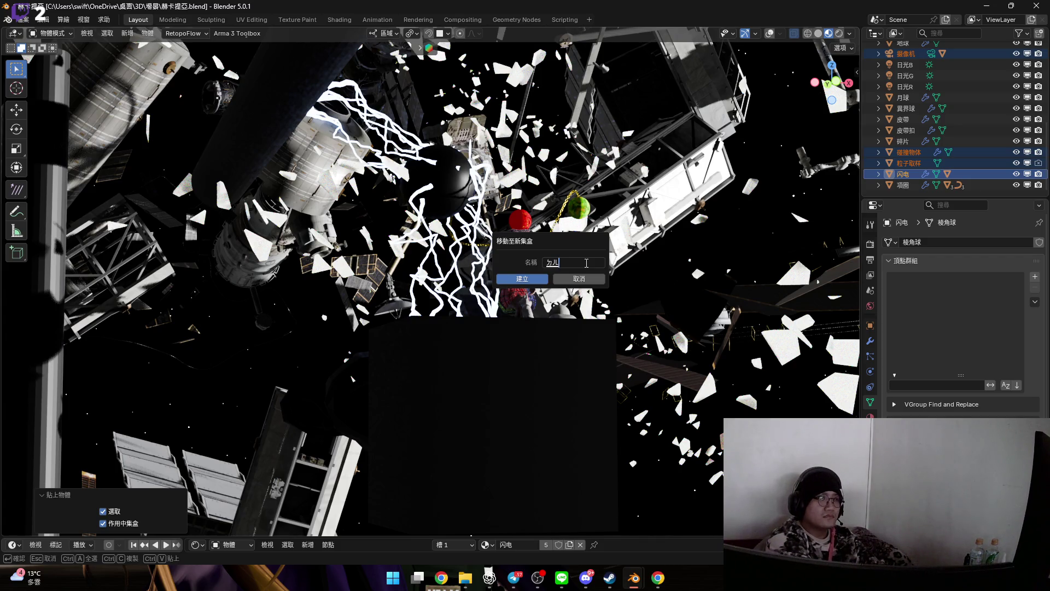
key("Return")
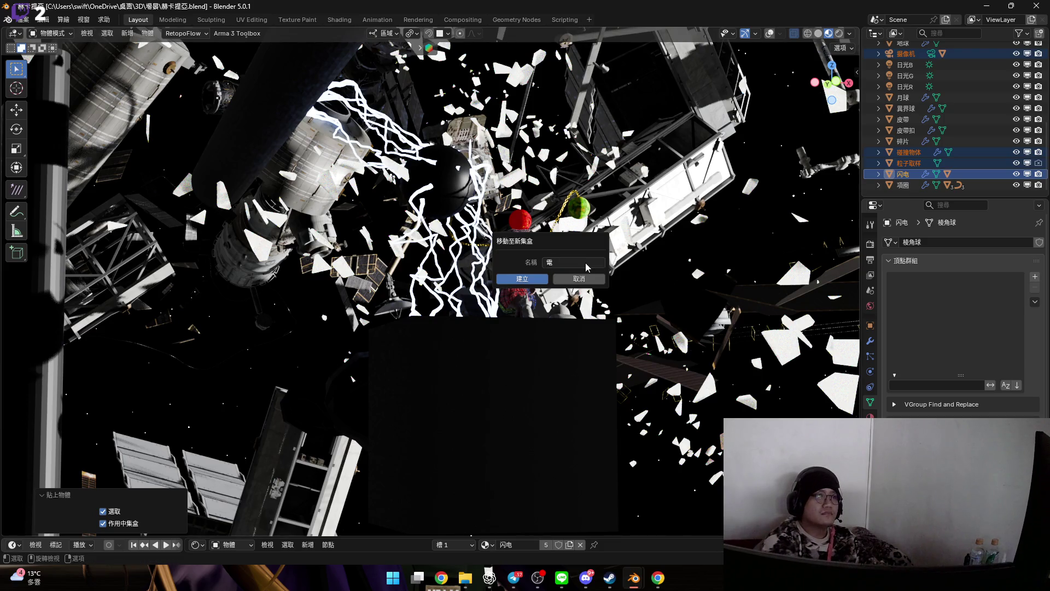
key("Return")
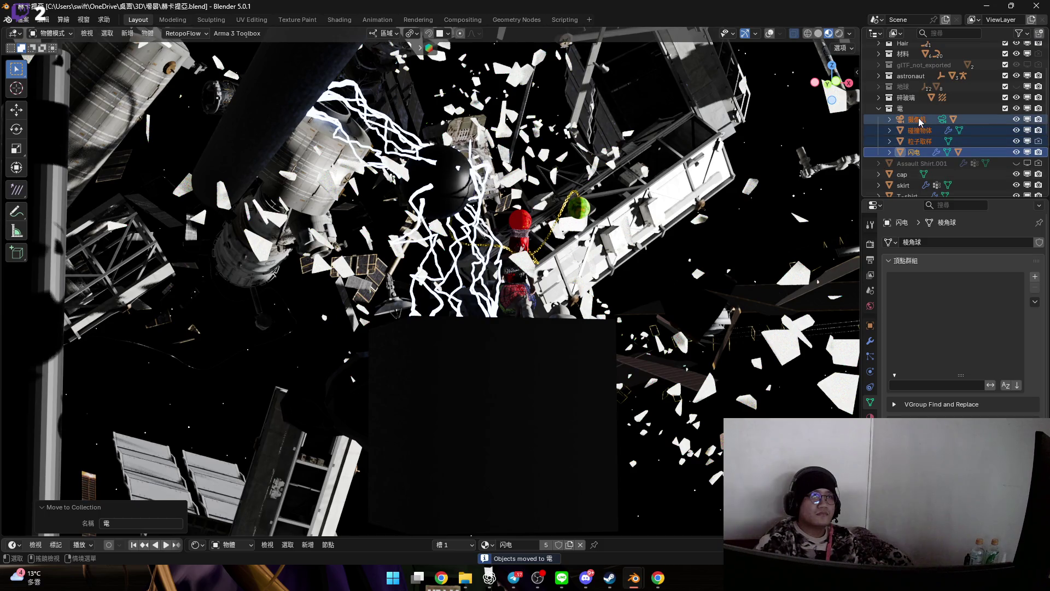
- Delete the pasted camera and the 碰撞物体 collision box with their hierarchies
right_click(918, 122)
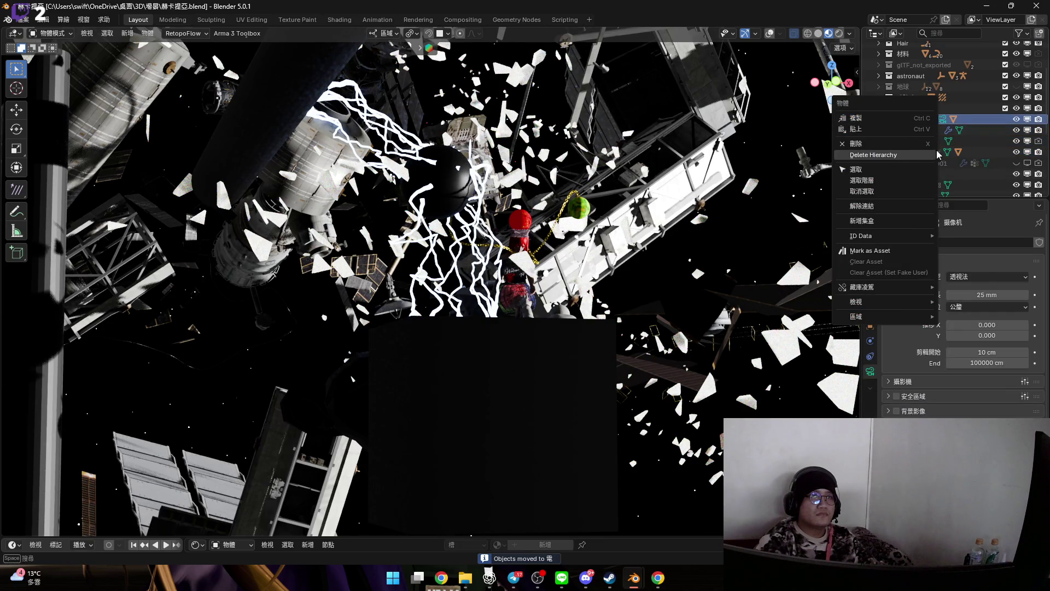
left_click(936, 155)
left_click(924, 121)
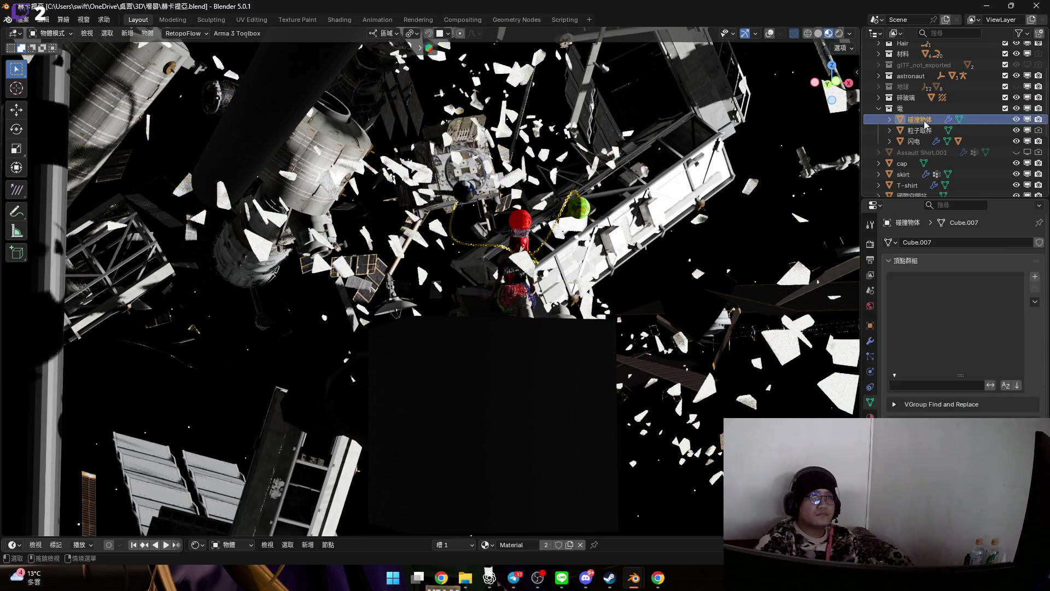
right_click(924, 121)
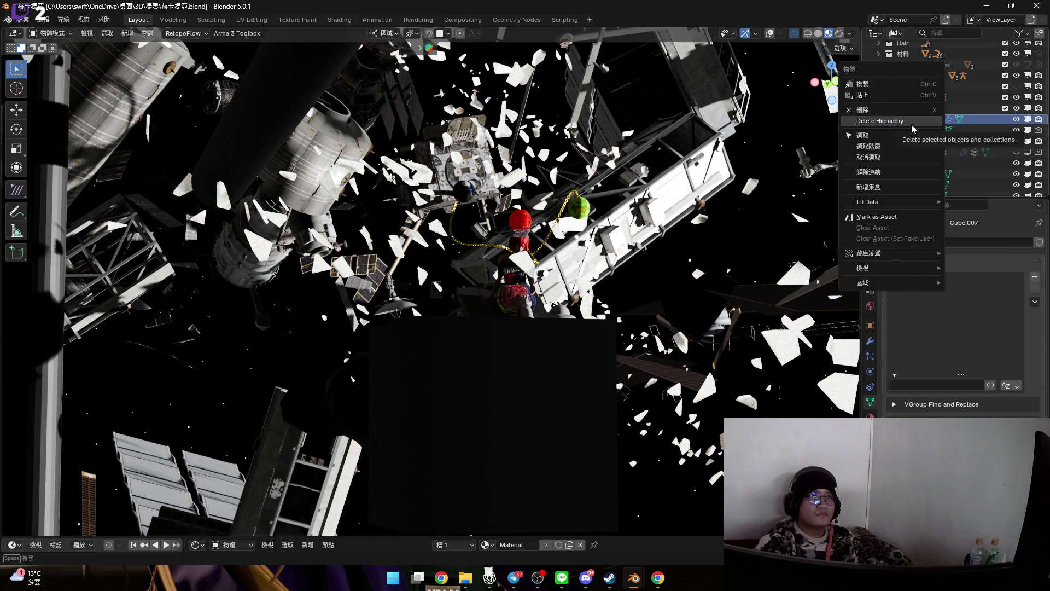
left_click(917, 121)
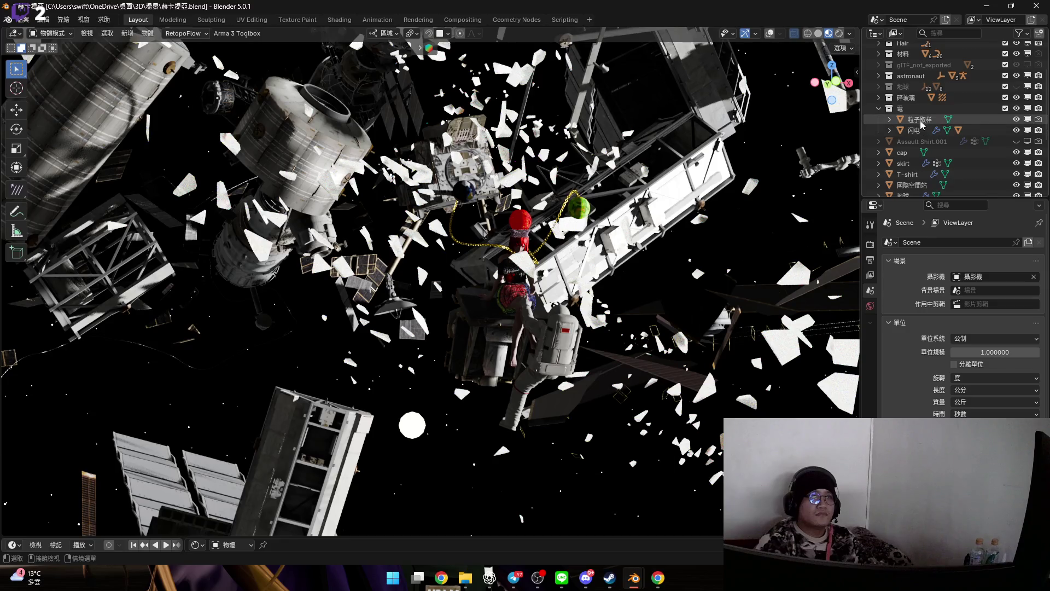
- Select 粒子取样 and 闪电 together with 闪电's children
left_click(920, 123)
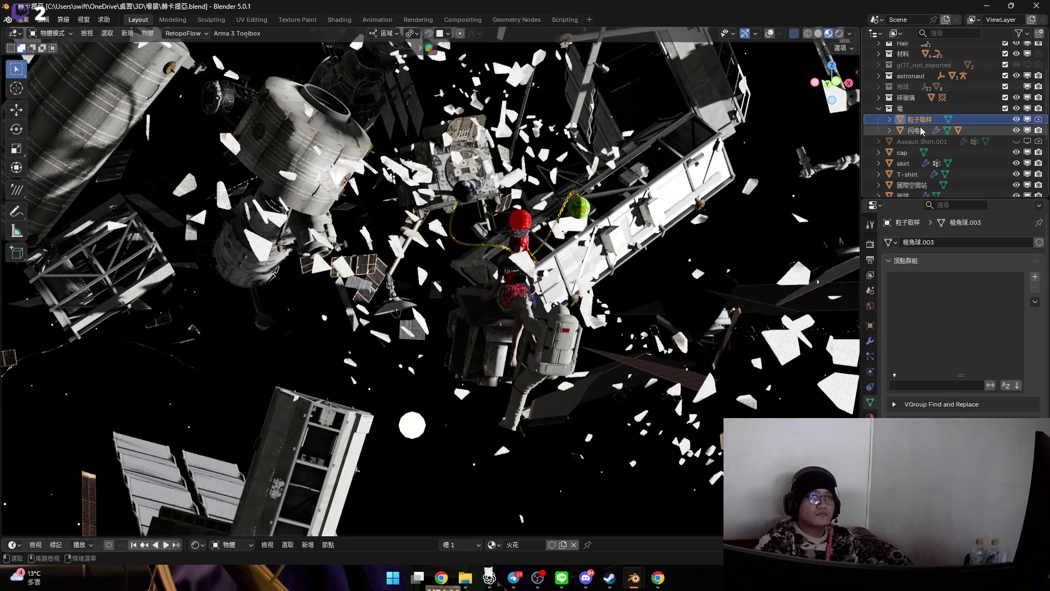
left_click(891, 132)
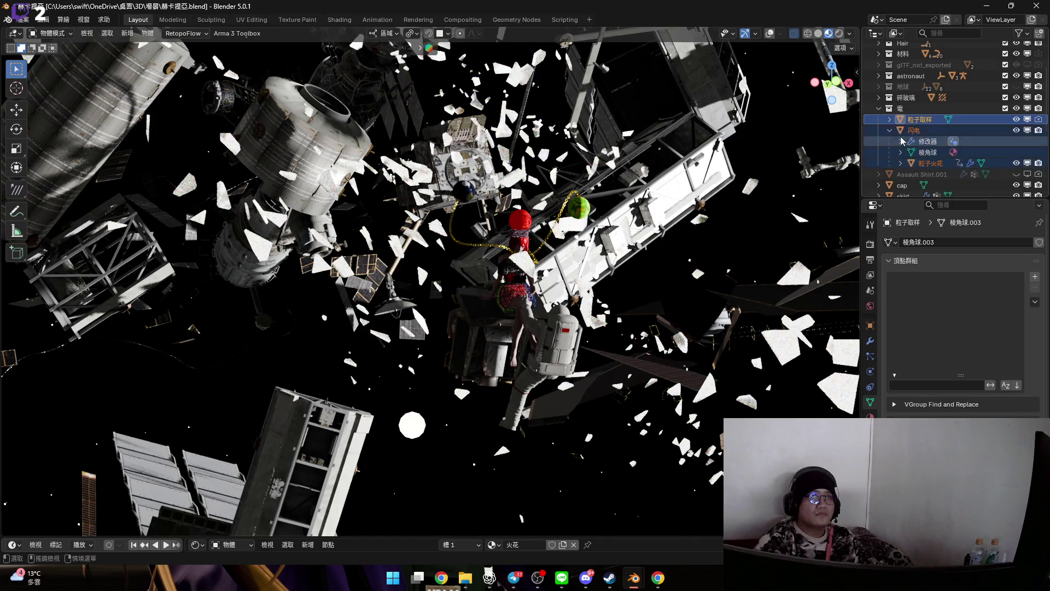
left_click(891, 132, "ctrl")
left_click(891, 132)
left_click(889, 121)
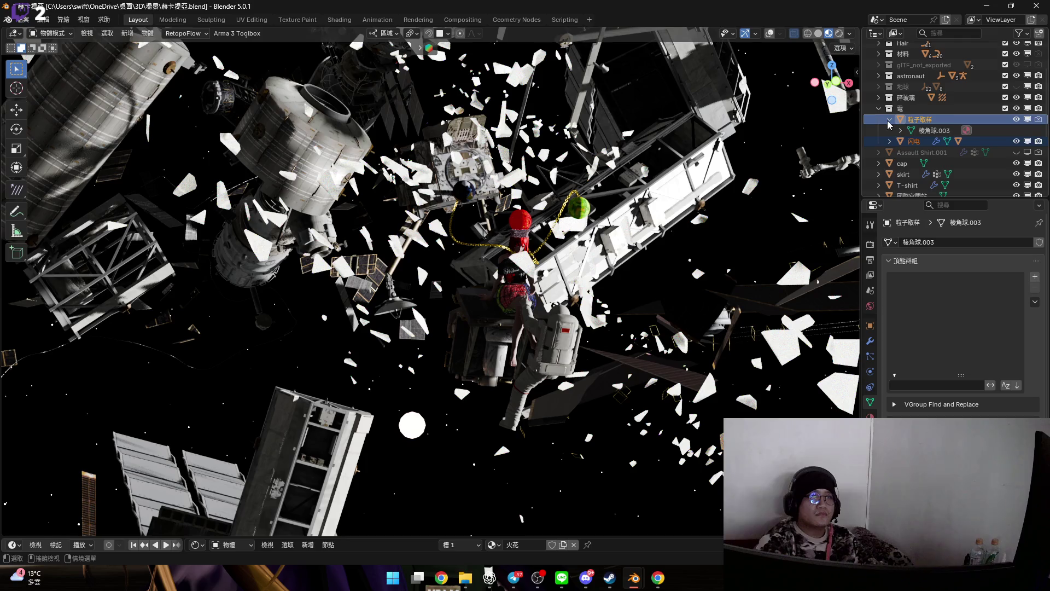
left_click(890, 141)
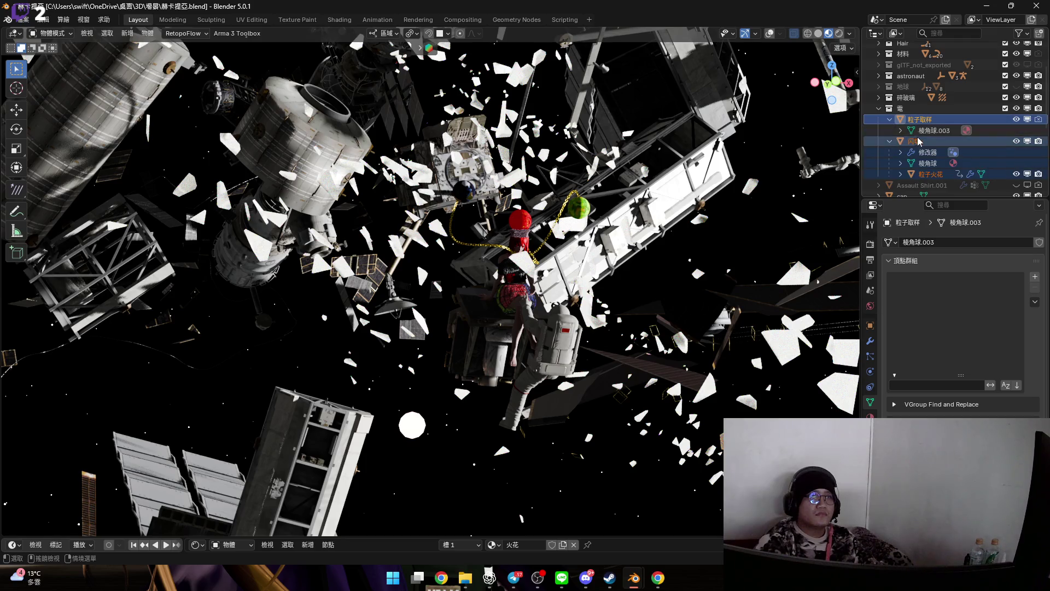
left_click(930, 175, "ctrl")
left_click(931, 174, "ctrl")
- Move the selected lightning objects twice to reposition them near the character
mouse_move(519, 253)
middle_mouse_down("ctrl")
mouse_move(536, 294)
mouse_move(528, 264)
middle_mouse_up("ctrl")
key("g")
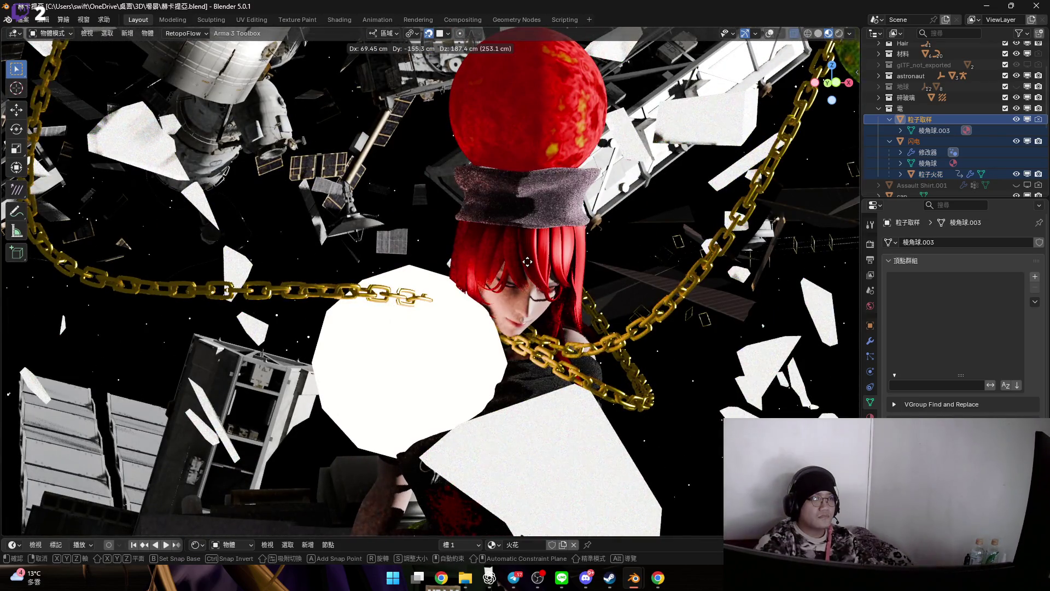
left_click(528, 266)
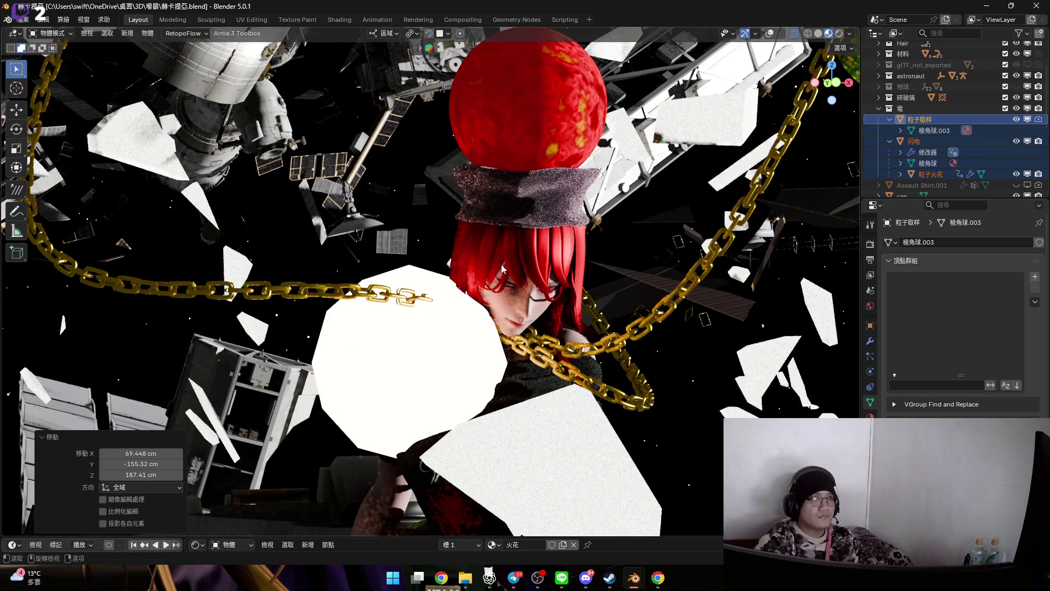
scroll(547, 261, "down", 3)
scroll(549, 262, "up", 3)
key("g")
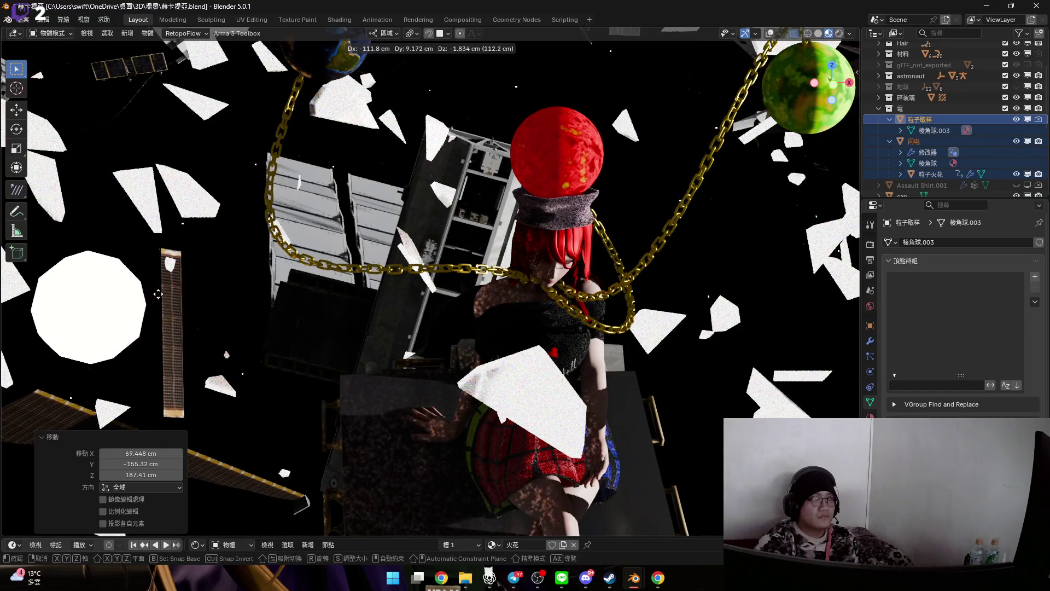
left_click(140, 316)
mouse_move(141, 316)
middle_mouse_down()
mouse_move(593, 221)
mouse_move(702, 249)
mouse_move(624, 252)
middle_mouse_up()
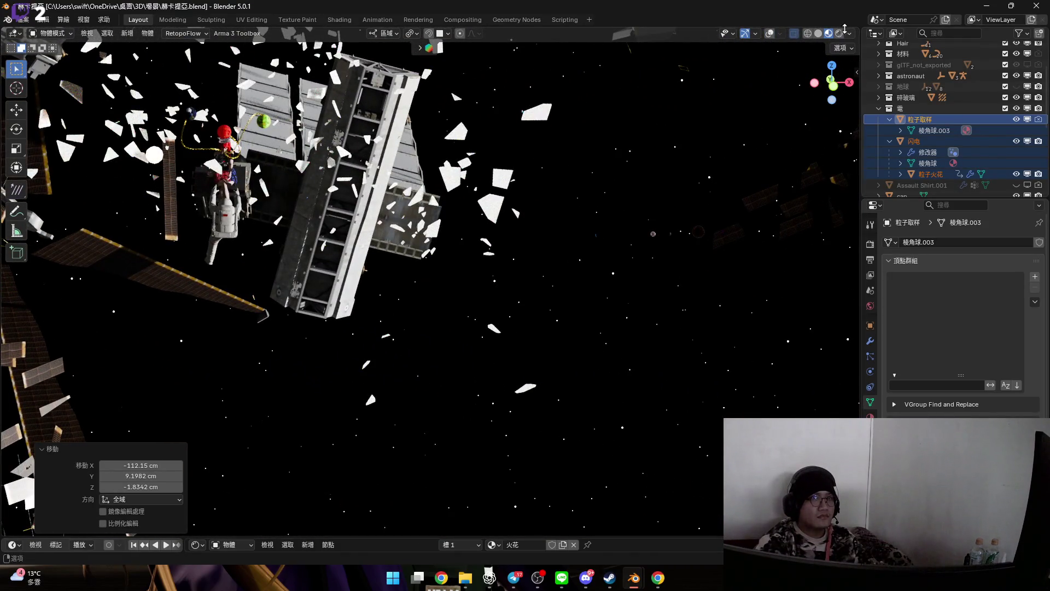
- Turn off Scene World in viewport shading and enable overlays
left_click(794, 34)
left_click(849, 34)
left_click(796, 100)
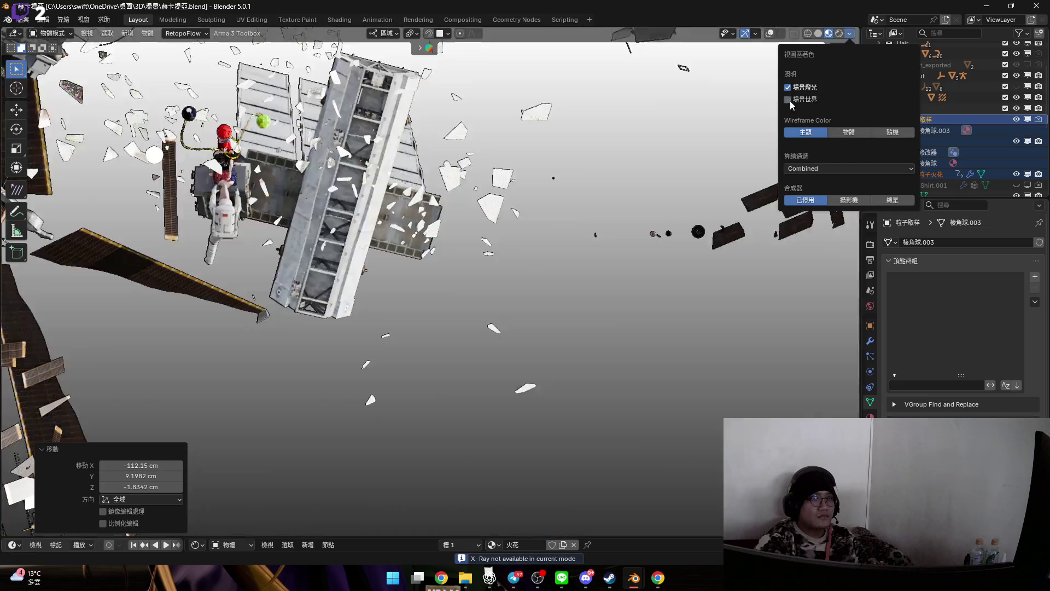
left_click(771, 34)
middle_click_drag(711, 229, 411, 221, "shift")
scroll(432, 246, "down", 5)
scroll(331, 307, "up", 10)
middle_click_drag(548, 275, 387, 286, "shift")
scroll(500, 278, "up", 6)
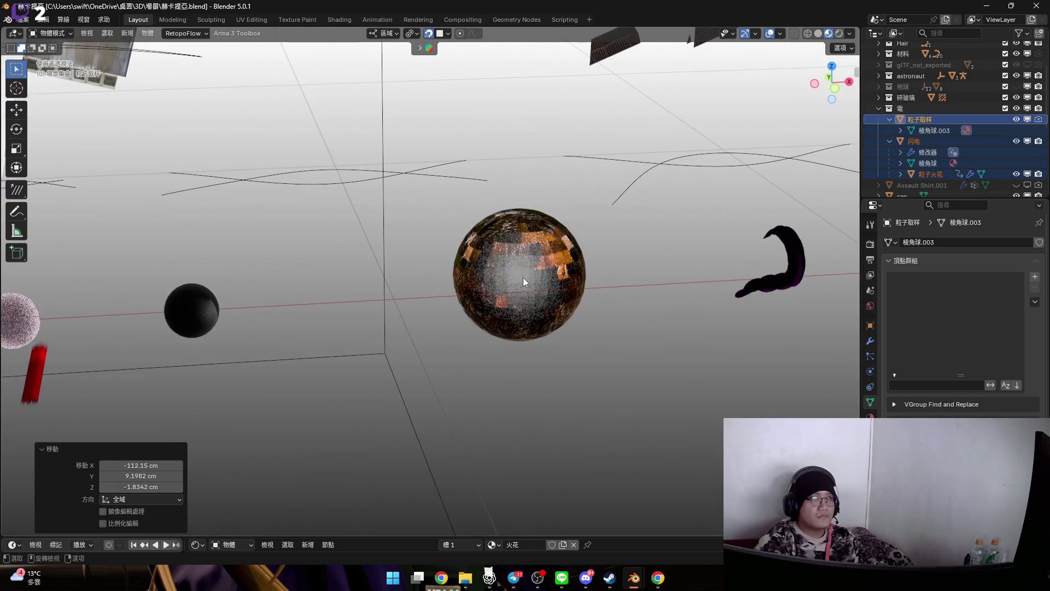
- Move the white sphere along its local Y axis
key("g")
left_click(521, 288)
left_click(429, 33)
left_click(429, 34)
mouse_move(438, 230)
middle_mouse_down()
mouse_move(441, 282)
mouse_move(507, 271)
mouse_move(479, 259)
middle_mouse_up()
key("g")
key("y")
key("y")
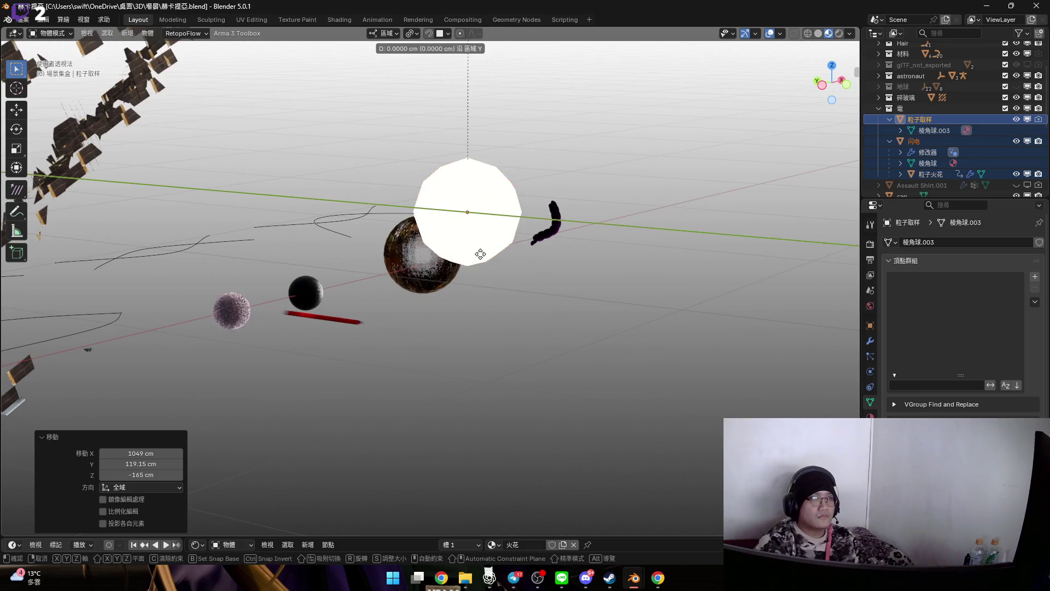
left_click(622, 255)
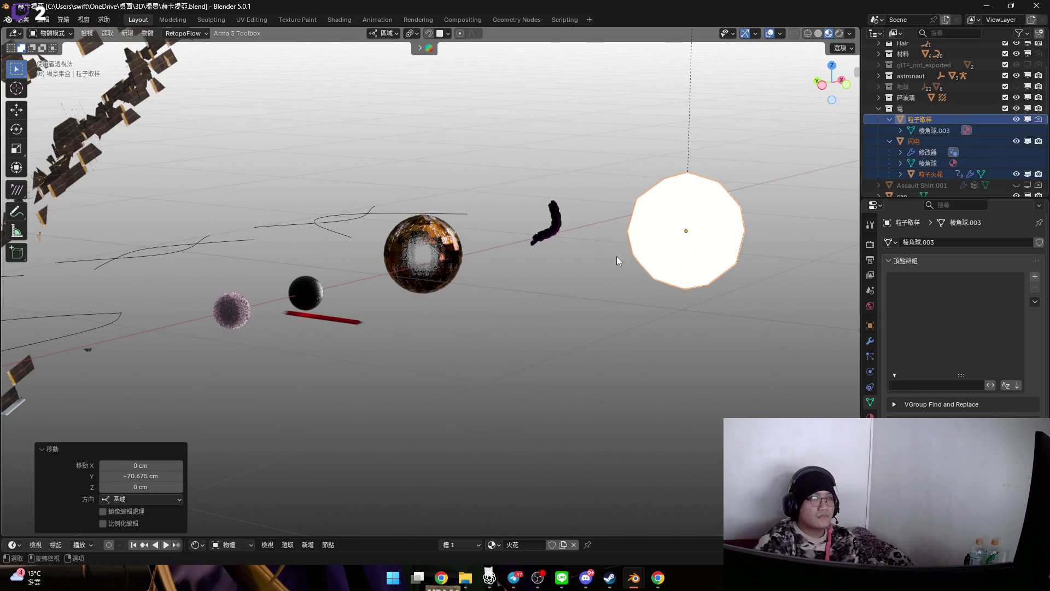
- Lower the sphere along global Z by -21.847 cm
mouse_move(644, 242)
middle_mouse_down()
mouse_move(664, 246)
mouse_move(617, 234)
middle_mouse_up()
key("g")
key("z")
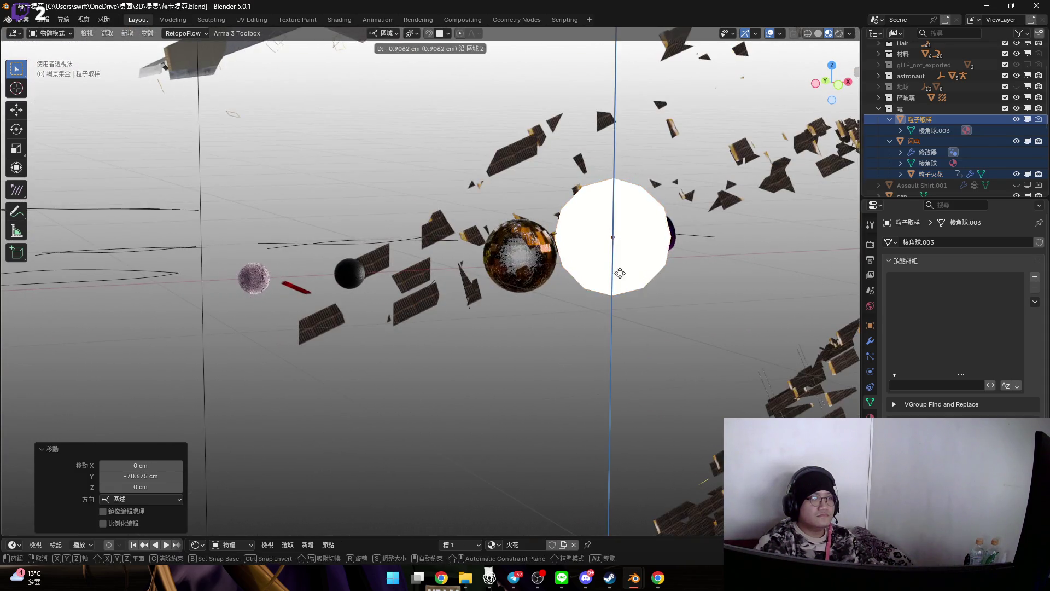
left_click(626, 314)
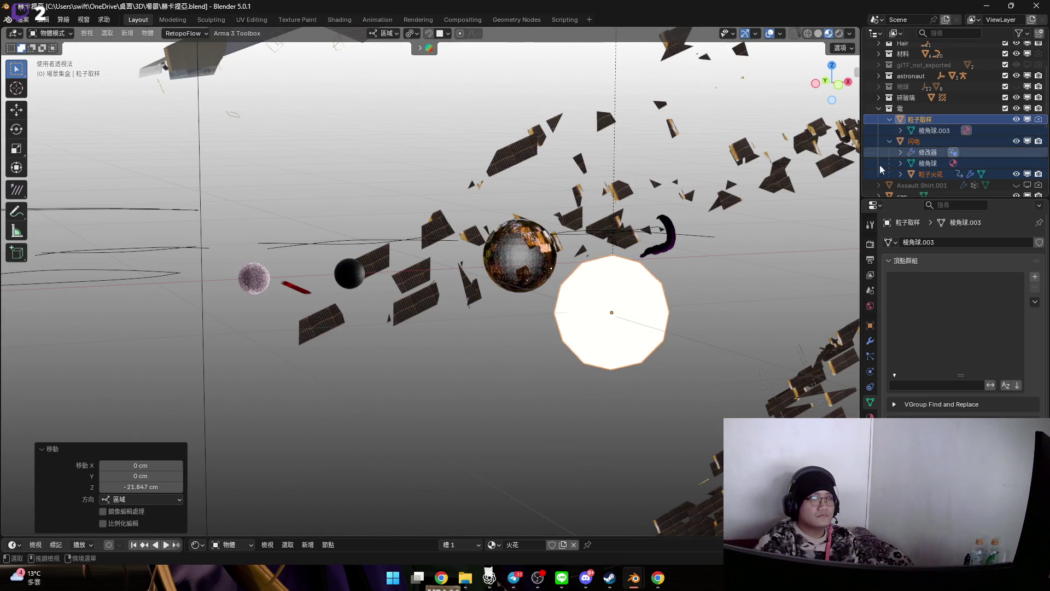
scroll(585, 301, "down", 10)
middle_click_drag(586, 300, 653, 216)
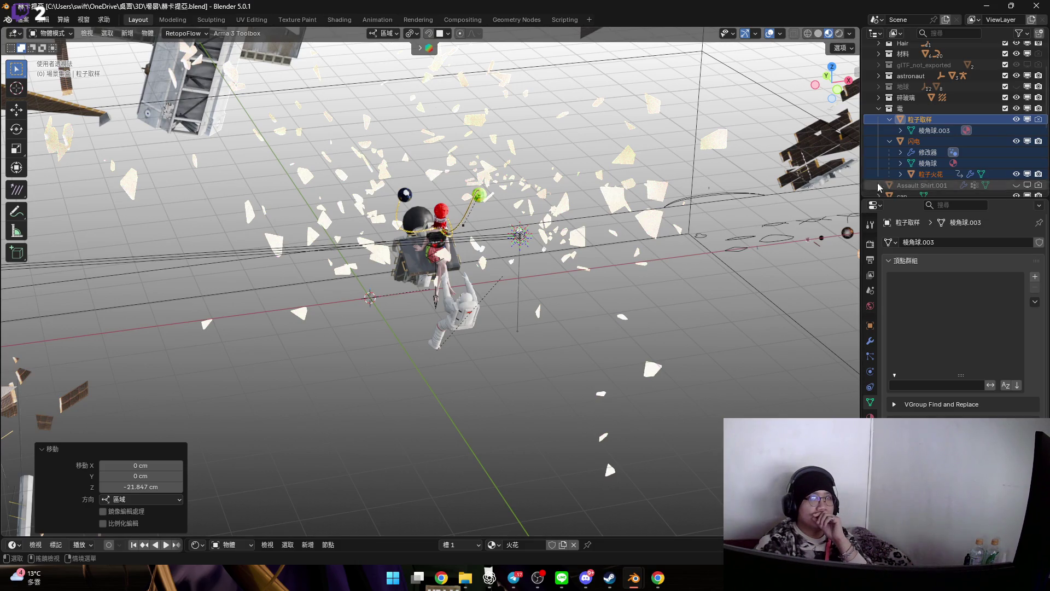
- Rename the lightning object to 閃電 and select it as parent
left_click(944, 124)
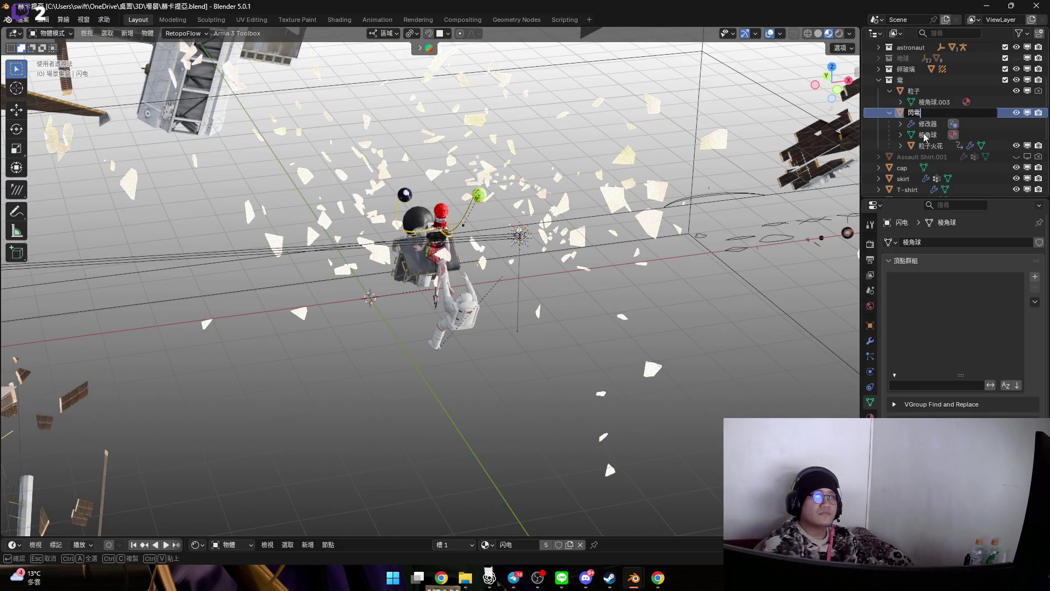
key("Return")
left_click(932, 147)
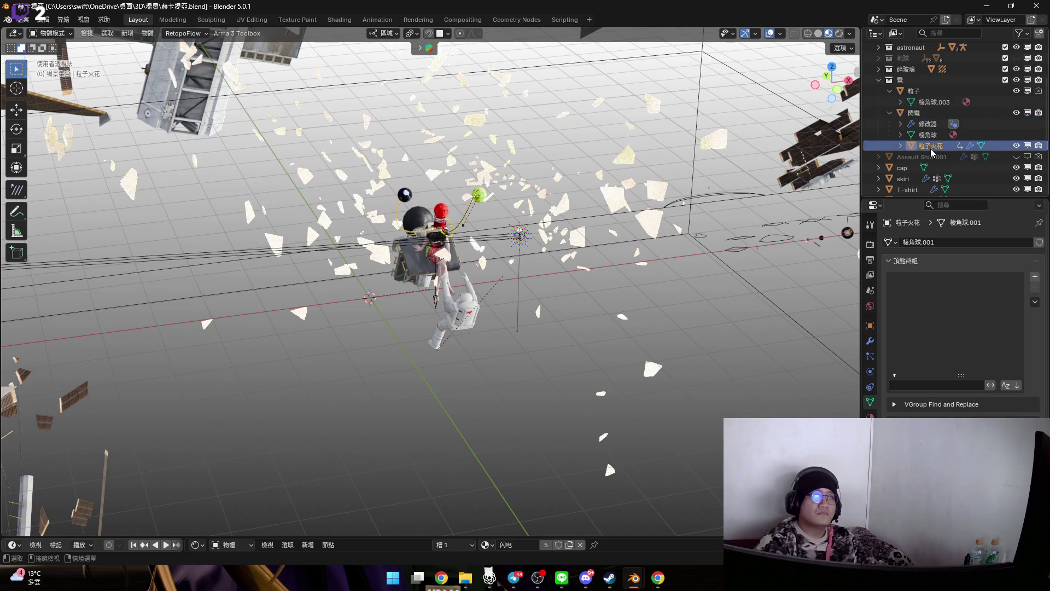
left_click(913, 113)
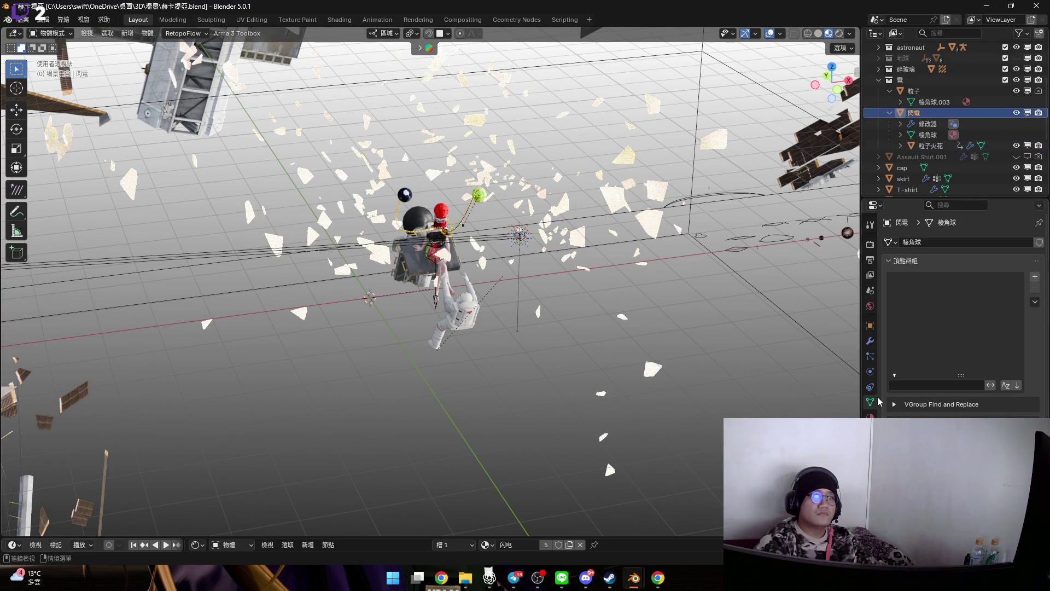
- Show 閃電's modifier settings and view the scene through the camera
left_click(869, 342)
scroll(429, 258, "up", 4)
scroll(433, 261, "down", 5)
mouse_move(433, 261)
middle_mouse_down()
mouse_move(478, 343)
mouse_move(370, 290)
mouse_move(454, 340)
middle_mouse_up()
mouse_move(302, 293)
middle_mouse_down()
mouse_move(362, 246)
mouse_move(318, 318)
mouse_move(376, 262)
mouse_move(401, 212)
middle_mouse_up()
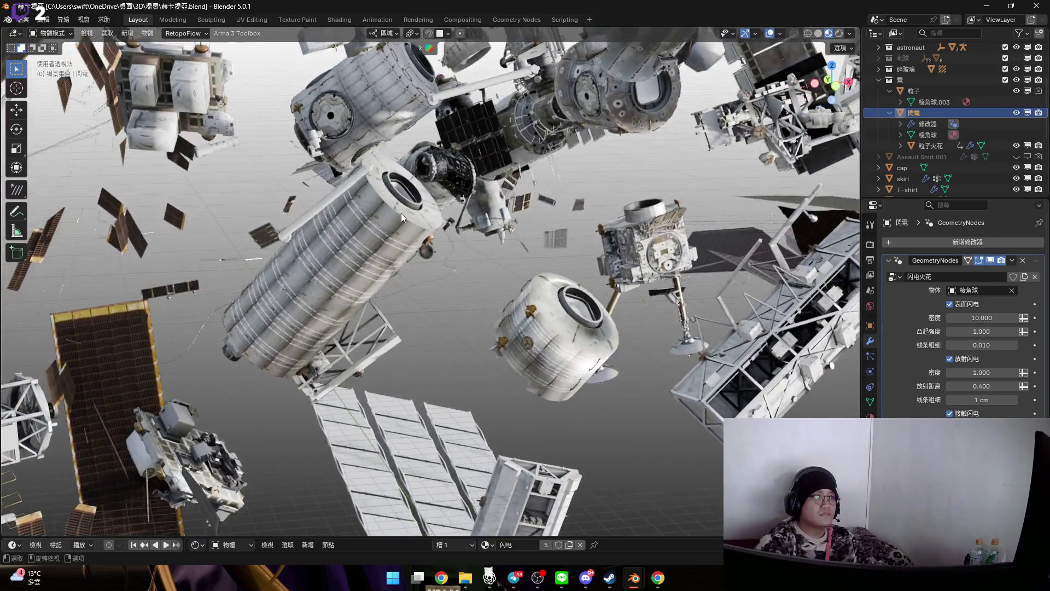
scroll(401, 212, "up", 3)
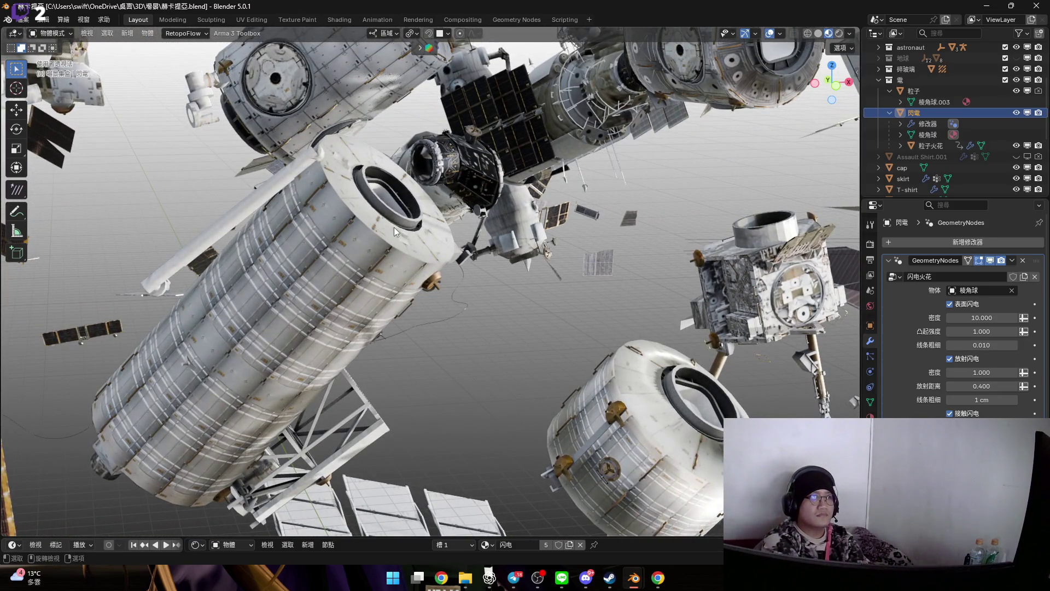
scroll(382, 241, "up", 3)
mouse_move(378, 237)
middle_mouse_down()
mouse_move(368, 287)
mouse_move(333, 277)
mouse_move(340, 204)
mouse_move(327, 209)
mouse_move(336, 212)
mouse_move(334, 307)
mouse_move(189, 262)
mouse_move(622, 152)
mouse_move(534, 176)
mouse_move(544, 178)
mouse_move(507, 191)
mouse_move(512, 198)
mouse_move(206, 142)
mouse_move(383, 180)
middle_mouse_up()
key("KP_0")
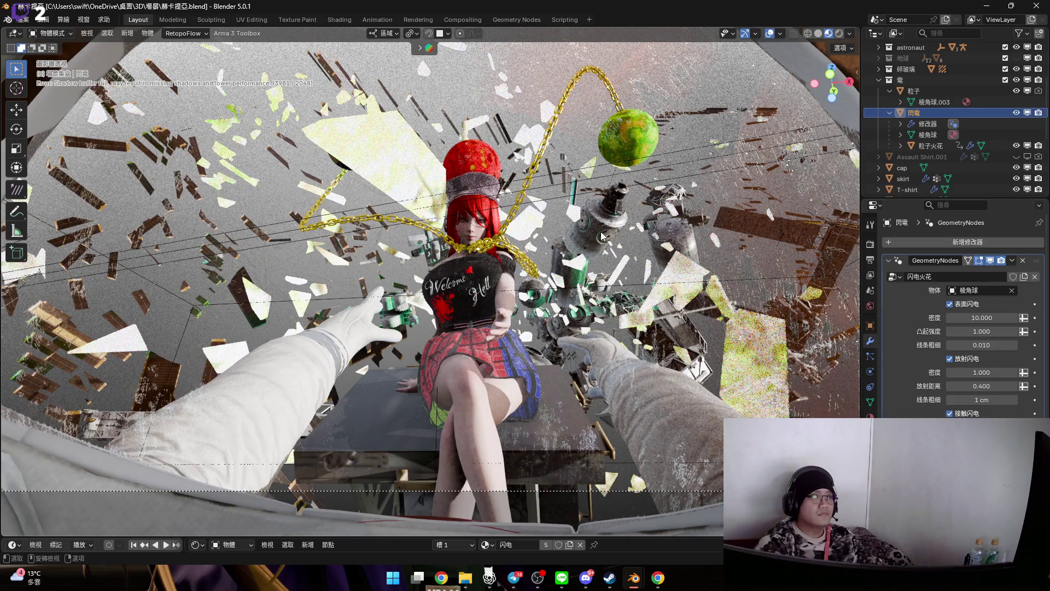
scroll(608, 232, "down", 5)
- Select the space station and orbit around it from afar
mouse_move(632, 251)
middle_mouse_down()
mouse_move(642, 260)
mouse_move(466, 205)
mouse_move(484, 143)
middle_mouse_up()
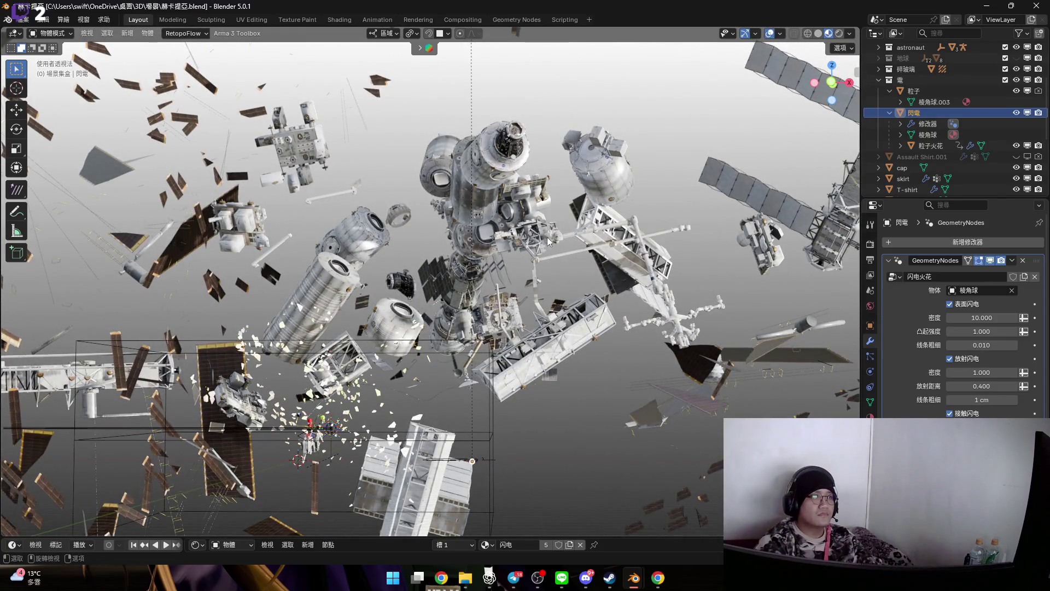
left_click(546, 241)
scroll(507, 225, "up", 6)
mouse_move(508, 225)
middle_mouse_down()
mouse_move(546, 208)
mouse_move(504, 232)
mouse_move(513, 226)
mouse_move(437, 215)
middle_mouse_up()
scroll(634, 240, "up", 5)
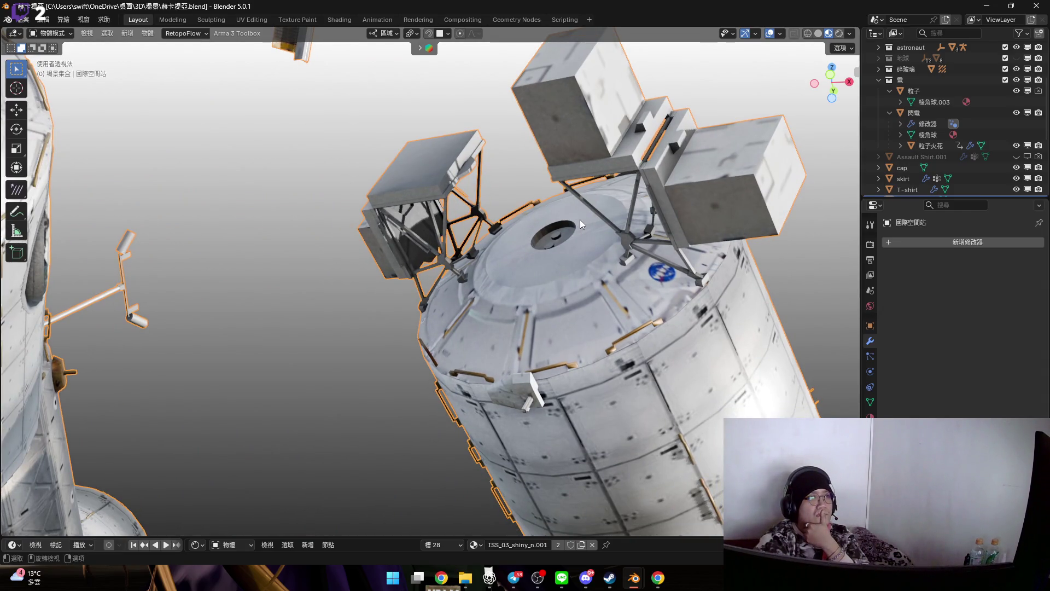
scroll(579, 223, "down", 5)
middle_click_drag(580, 223, 368, 237)
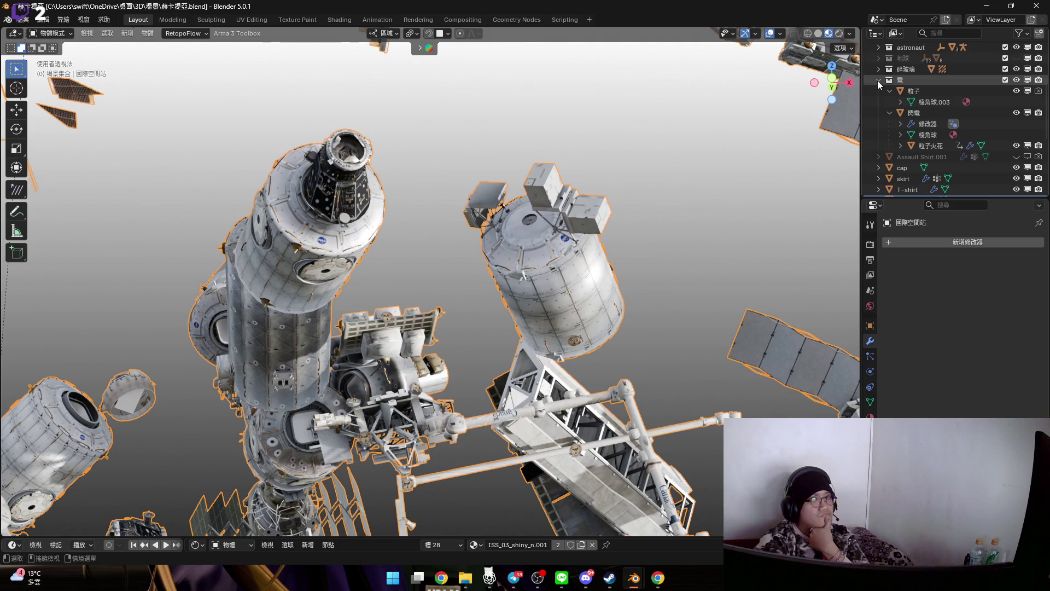
- Collapse the 電 collection and turn off its viewport and render visibility
left_click(877, 80)
left_click(1017, 81)
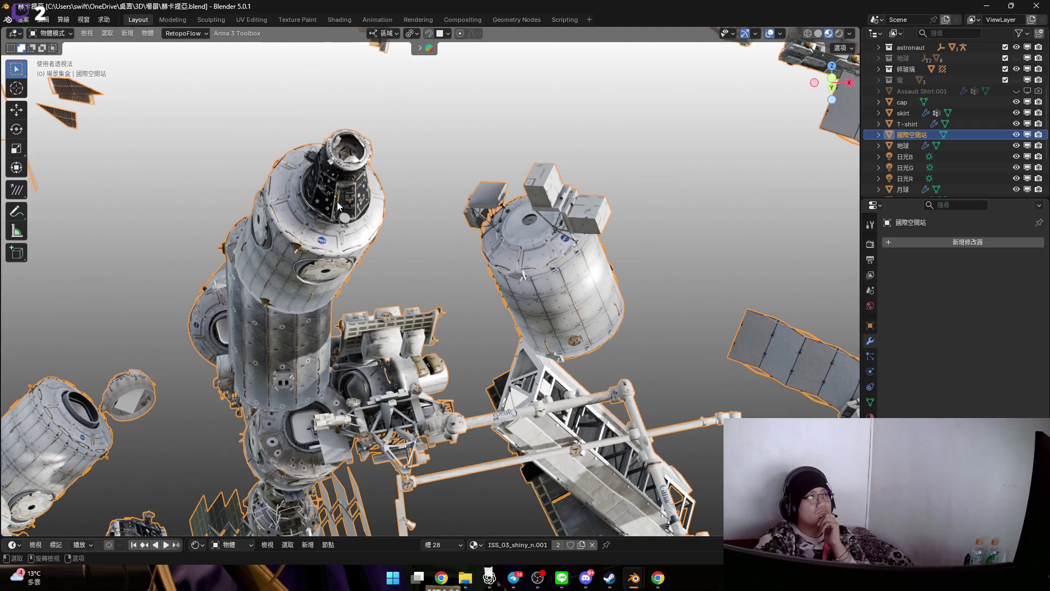
left_click(1039, 79)
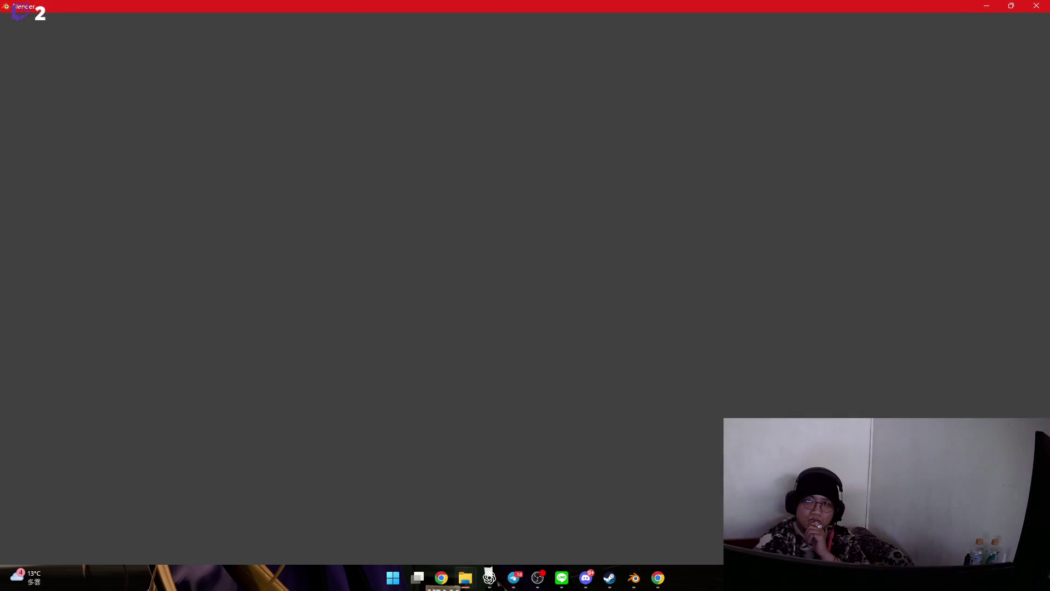
- Alt+Tab between windows while the other Blender project loads
key("alt+Tab")
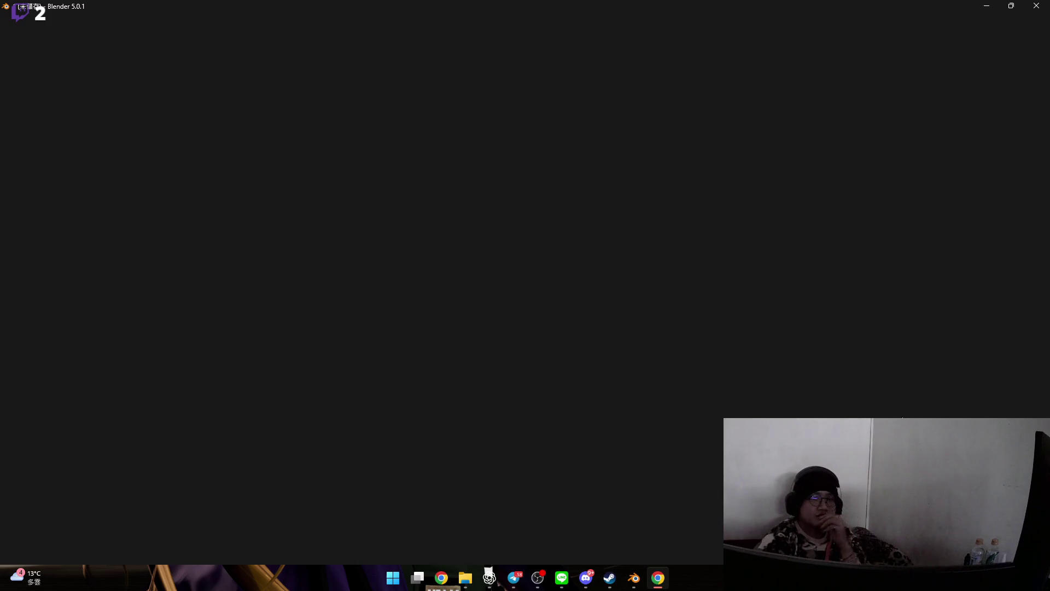
key("alt+Tab")
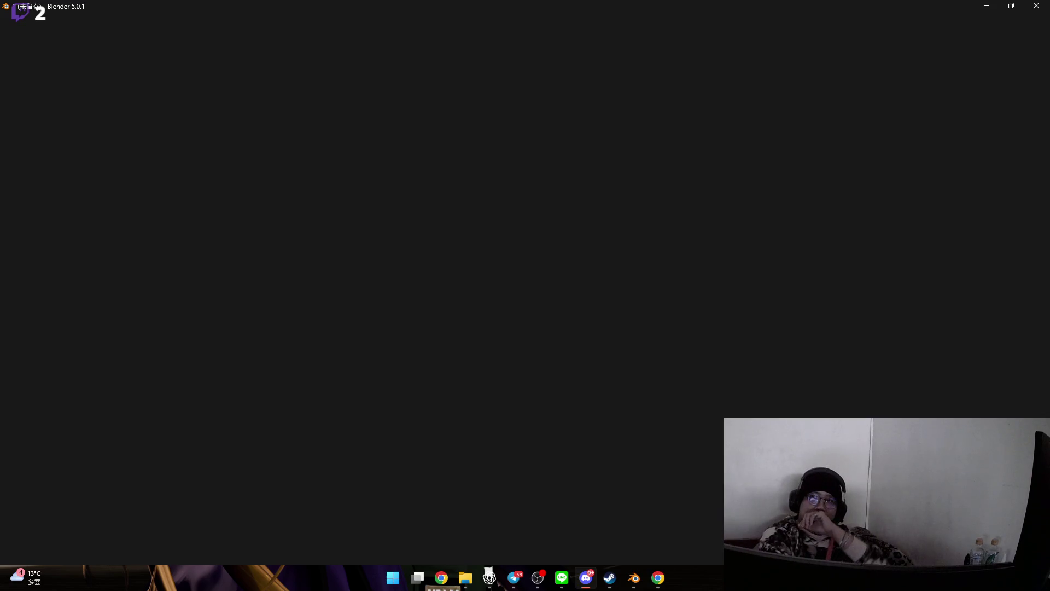
key("alt+Tab")
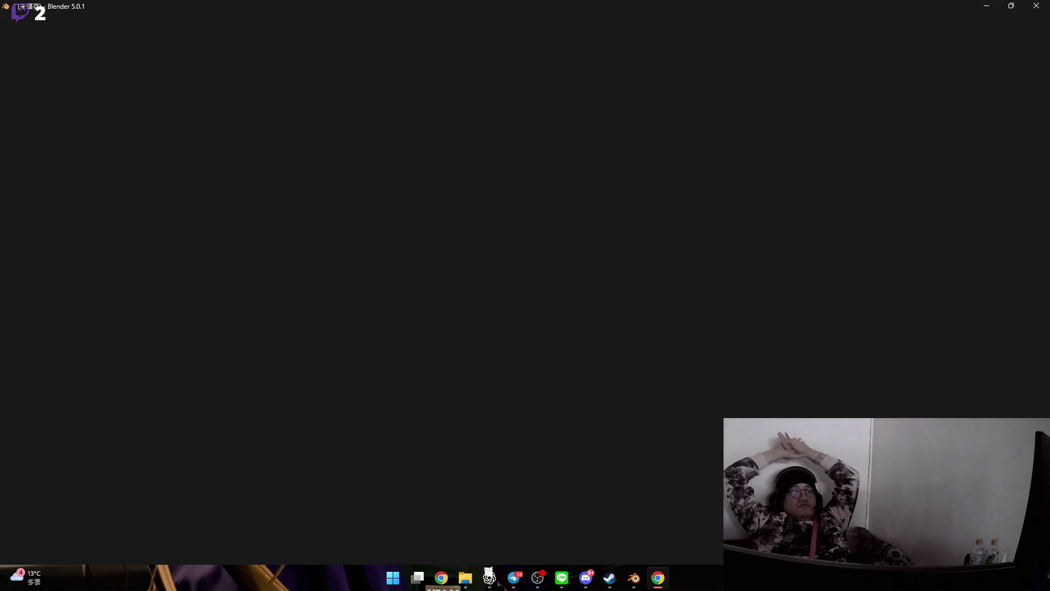
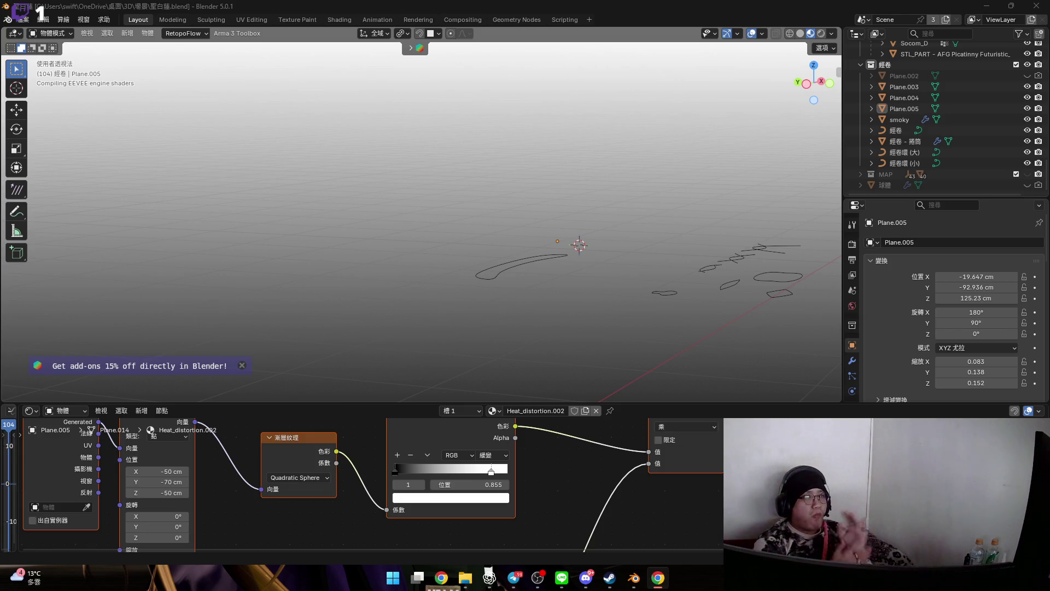
- Zoom and orbit in on the rifle's muzzle, then select the muzzle-flash object
scroll(501, 280, "down", 8)
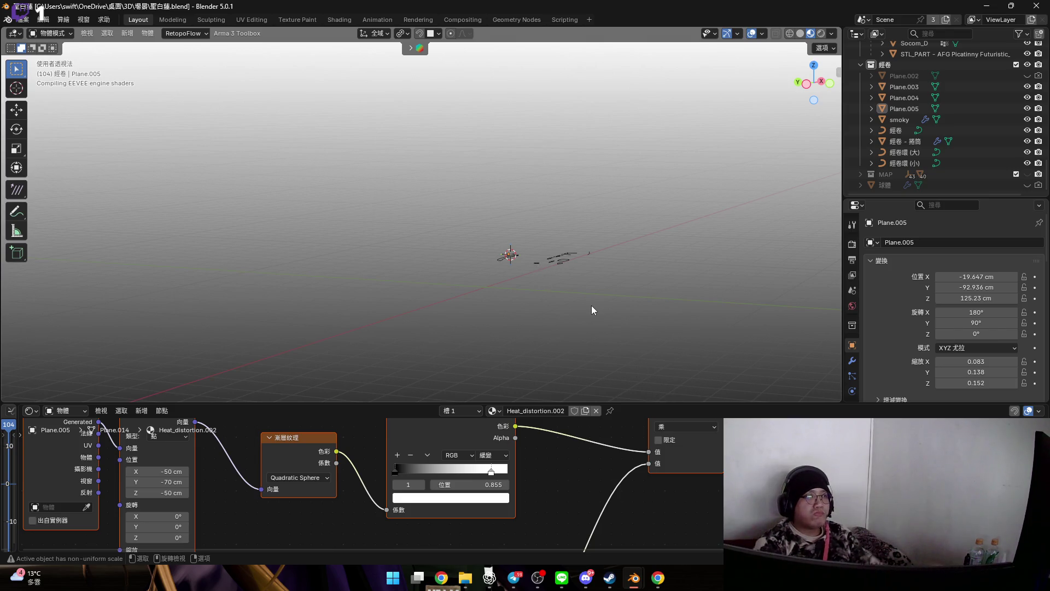
key("KP_4")
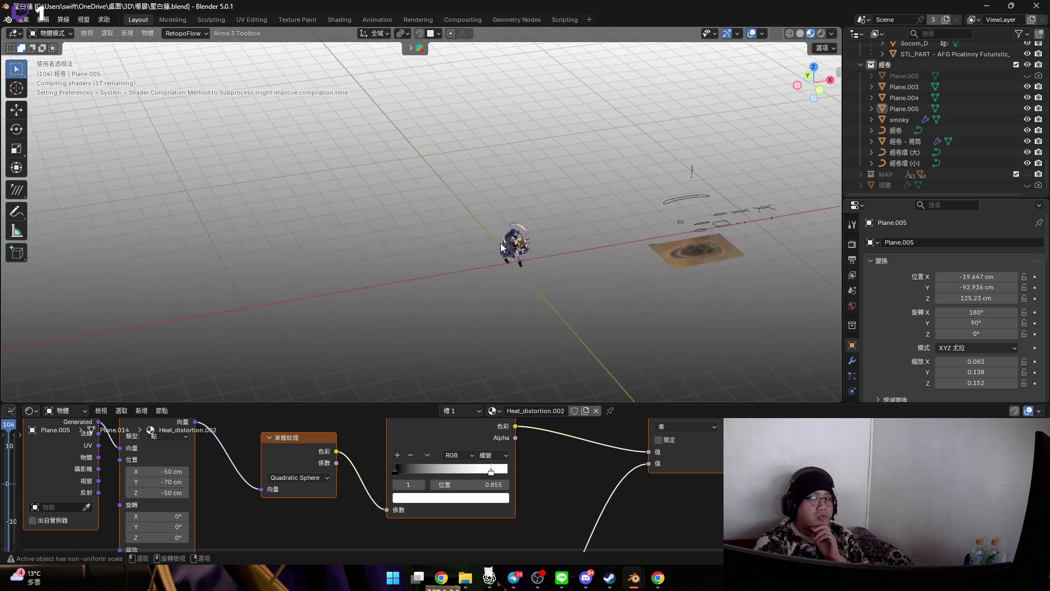
scroll(520, 244, "up", 5)
scroll(520, 244, "up", 5)
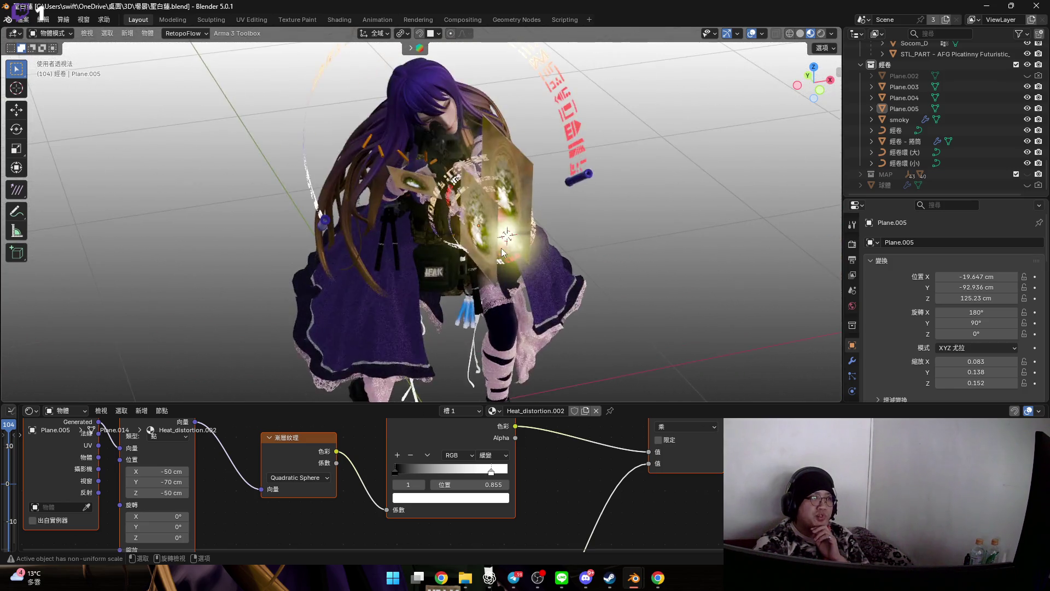
scroll(541, 235, "up", 5)
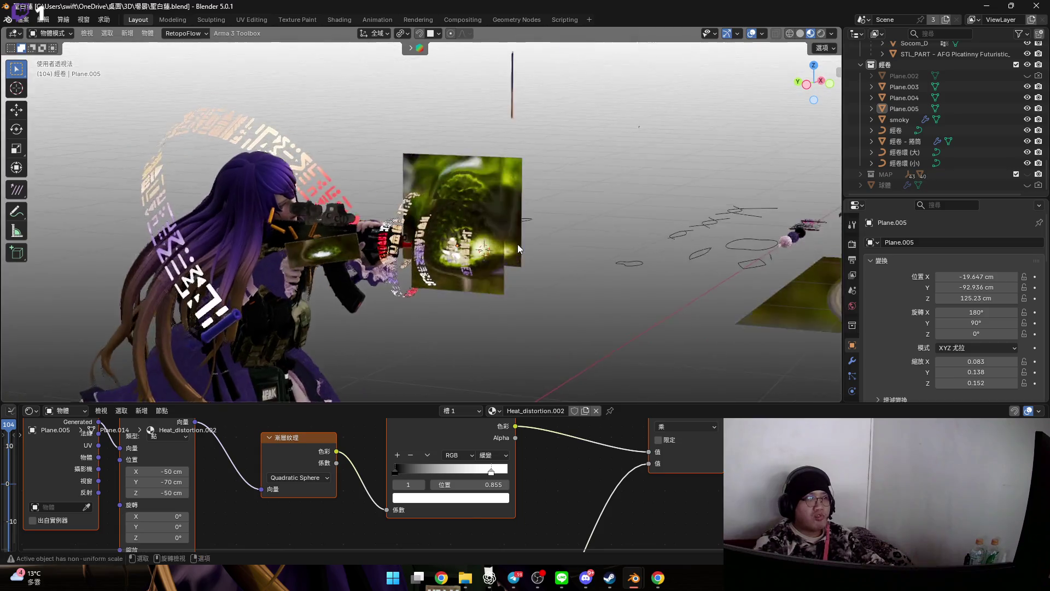
scroll(547, 244, "up", 1)
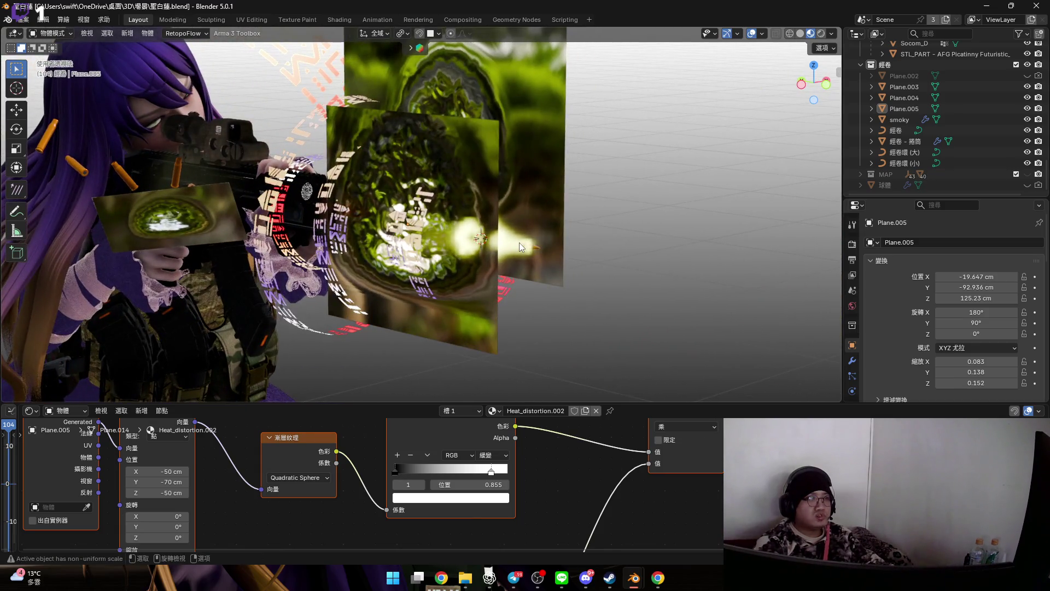
left_click(479, 239)
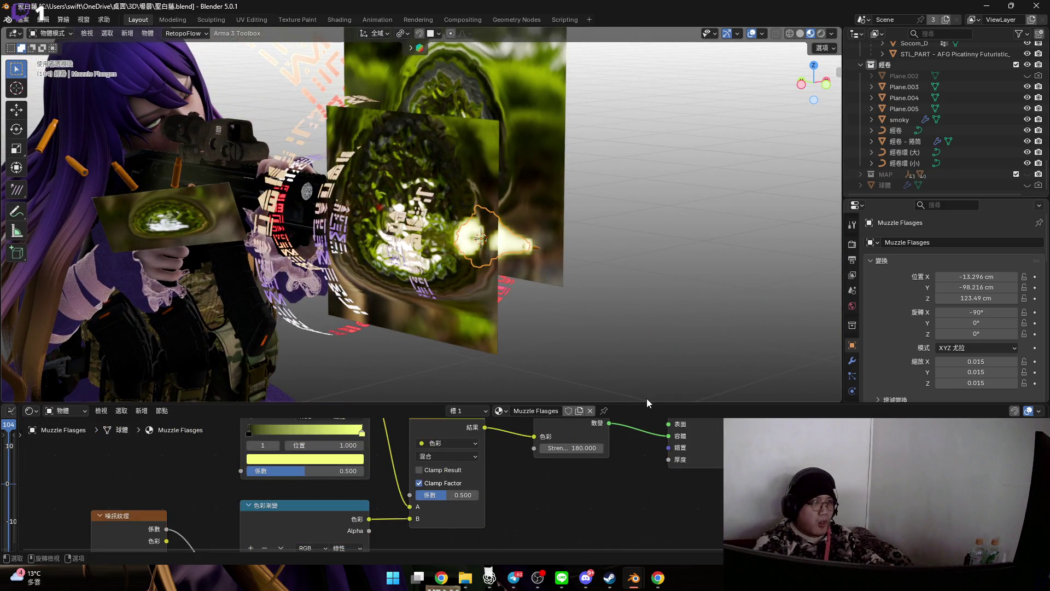
- Enlarge the Shader Editor and frame all the muzzle-flash material nodes
left_click_drag(585, 401, 504, 379)
key("Home")
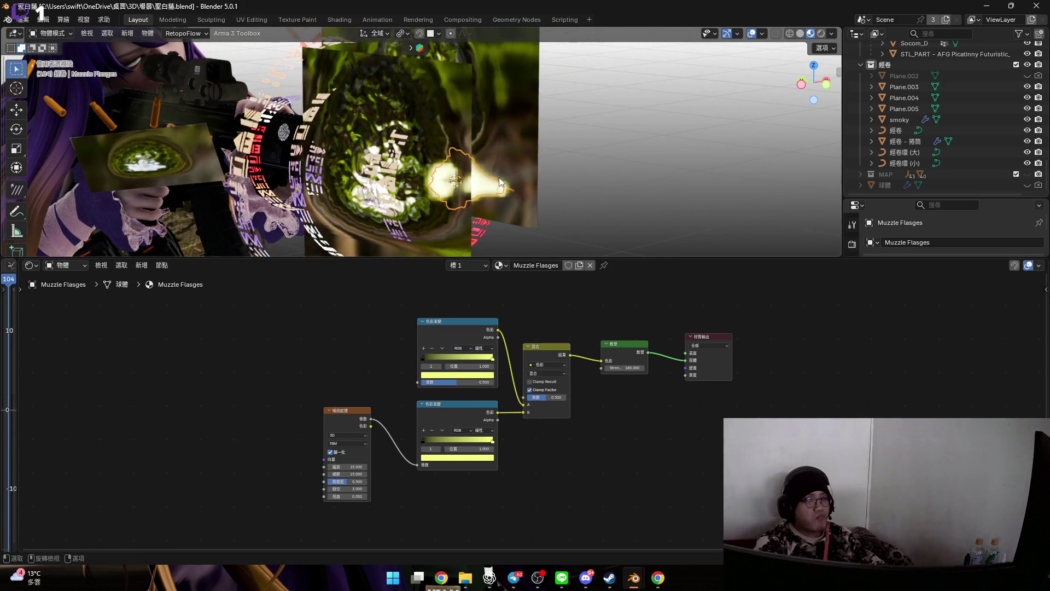
scroll(499, 178, "up", 4)
mouse_move(499, 177)
middle_mouse_down()
mouse_move(445, 204)
mouse_move(452, 132)
mouse_move(468, 129)
mouse_move(471, 101)
mouse_move(488, 122)
mouse_move(596, 144)
mouse_move(530, 170)
mouse_move(570, 181)
mouse_move(574, 214)
middle_mouse_up()
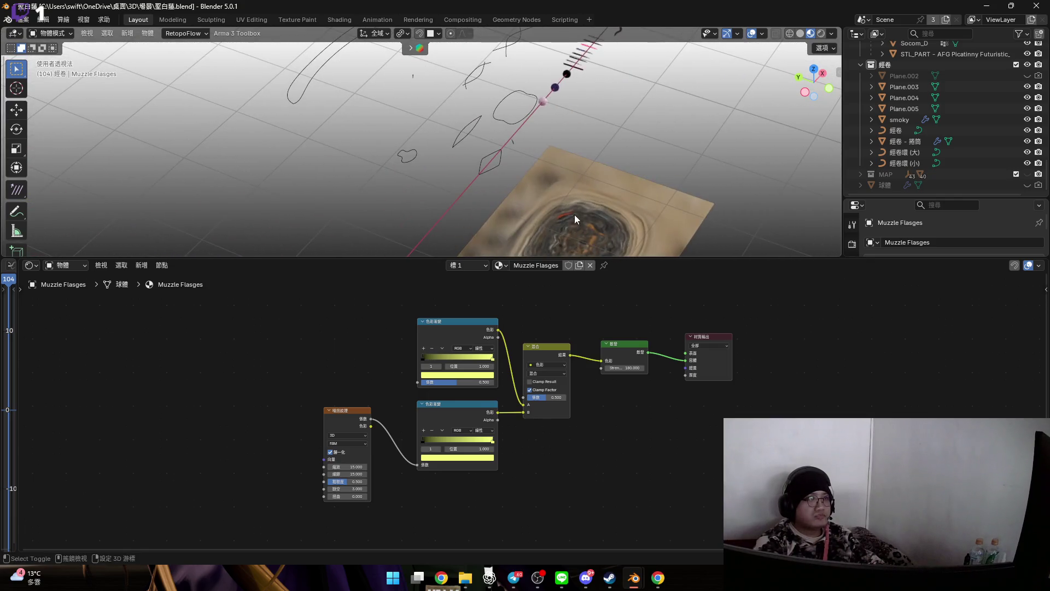
- Add the heat-distortion plane to the selection and copy both objects
left_click(577, 215)
mouse_move(422, 208)
middle_mouse_down()
mouse_move(595, 104)
mouse_move(432, 173)
mouse_move(443, 94)
mouse_move(551, 161)
mouse_move(670, 156)
middle_mouse_up()
key("ctrl+c")
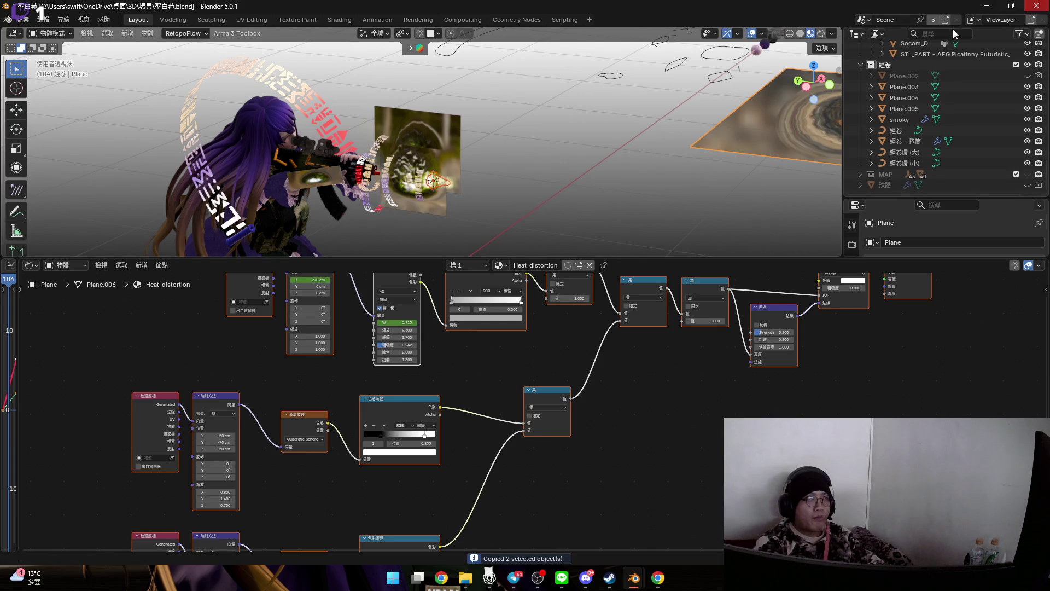
scroll(411, 173, "up", 6)
middle_click_drag(406, 189, 525, 132)
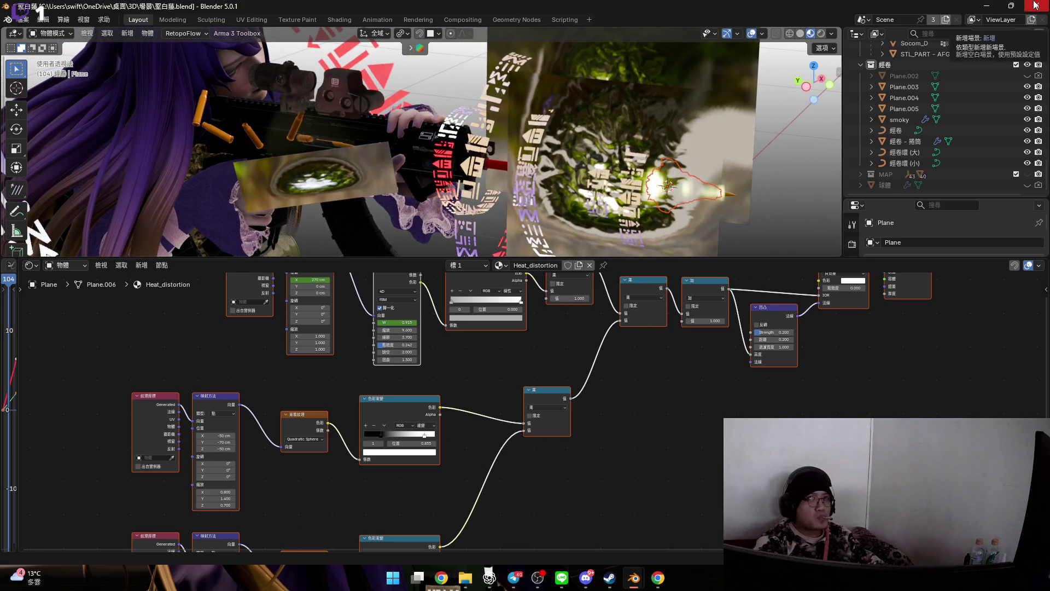
- Switch to the space-station file and paste both objects into its 材料 collection
left_click(1011, 5)
left_click(832, 84)
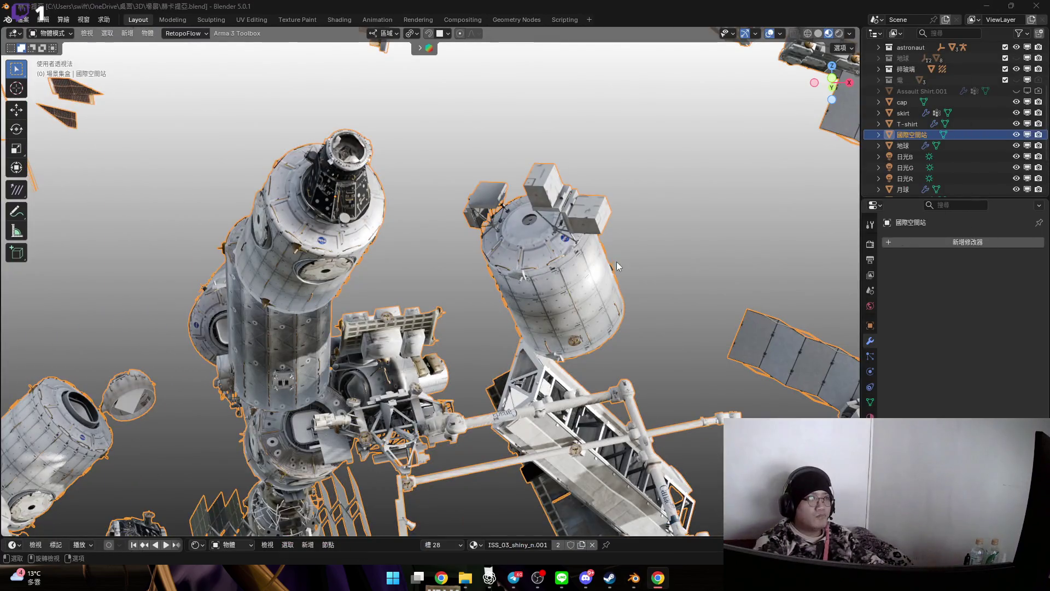
scroll(60, 84, "up", 4)
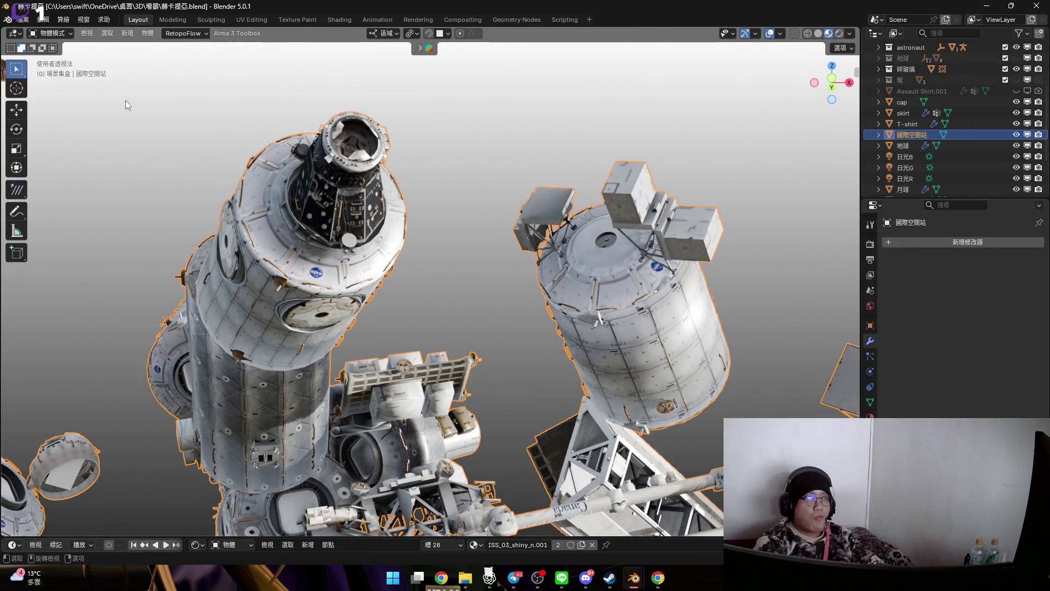
scroll(941, 106, "up", 4)
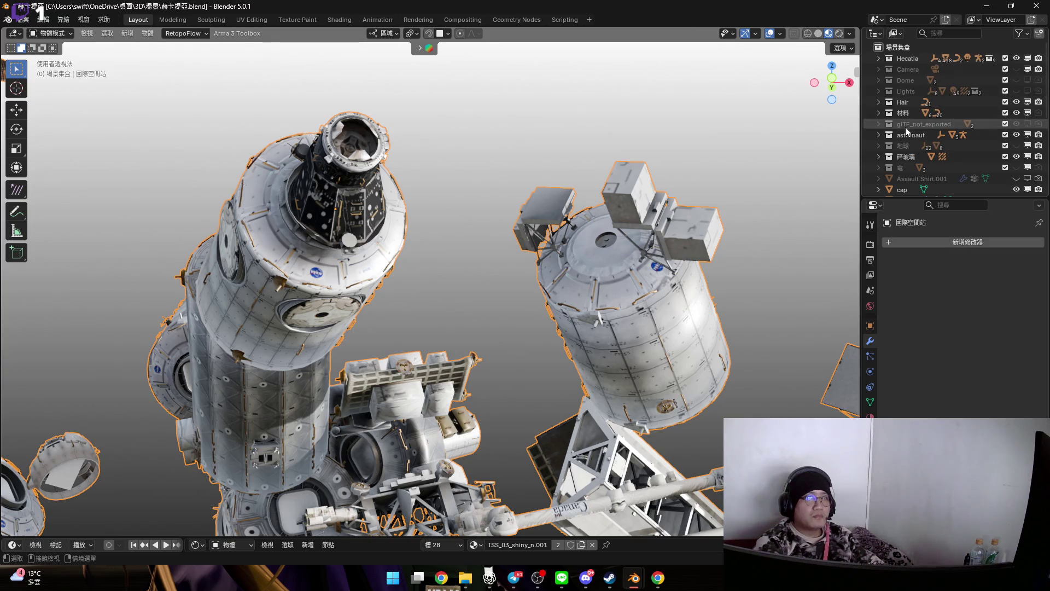
left_click(878, 112)
mouse_move(550, 329)
middle_mouse_down()
mouse_move(574, 315)
mouse_move(419, 228)
mouse_move(527, 366)
mouse_move(496, 174)
mouse_move(598, 112)
mouse_move(590, 172)
mouse_move(436, 261)
middle_mouse_up()
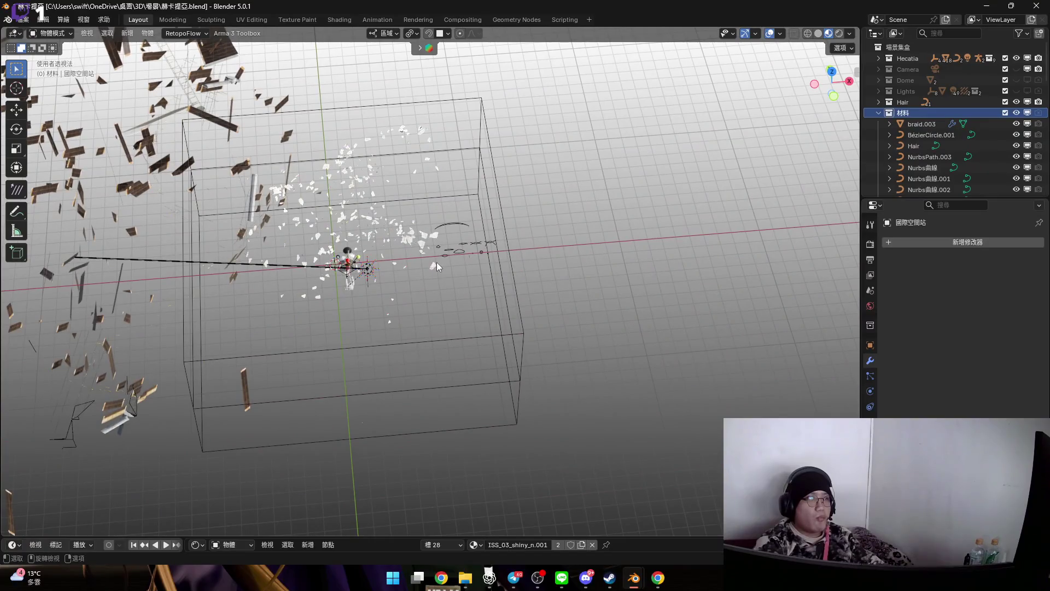
key("ctrl+v")
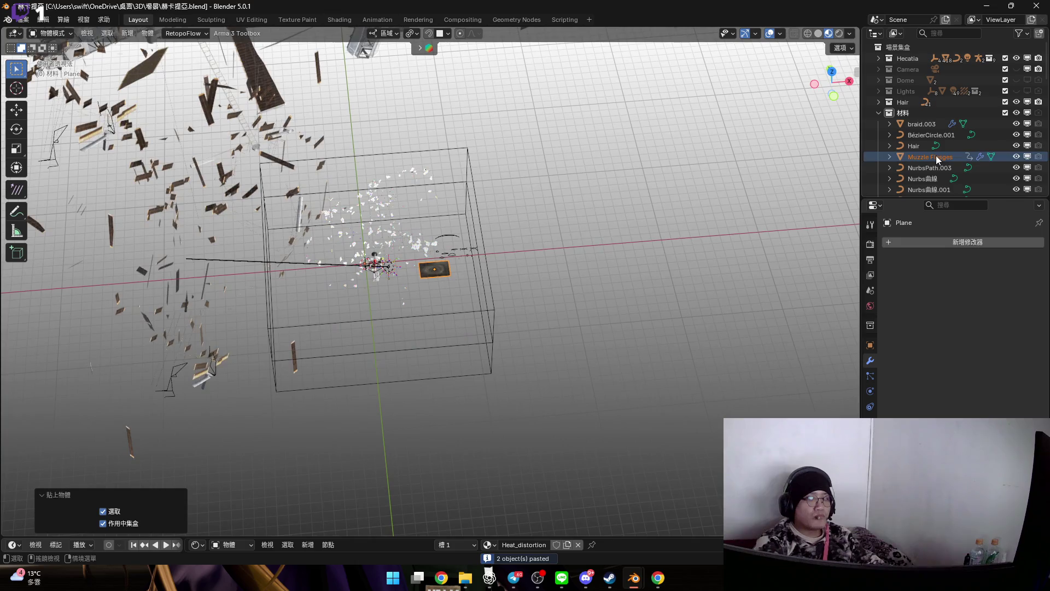
- Frame the pasted Muzzle Flasges object and move it to X 672.63, Y -40.491, Z -119.88 cm
left_click(930, 156)
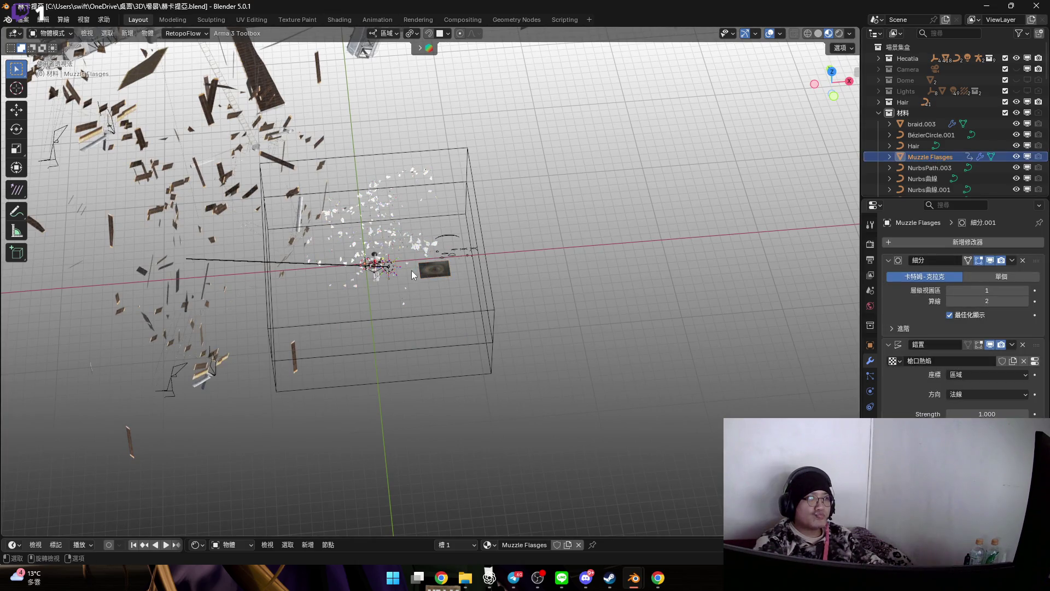
key("KP_Decimal")
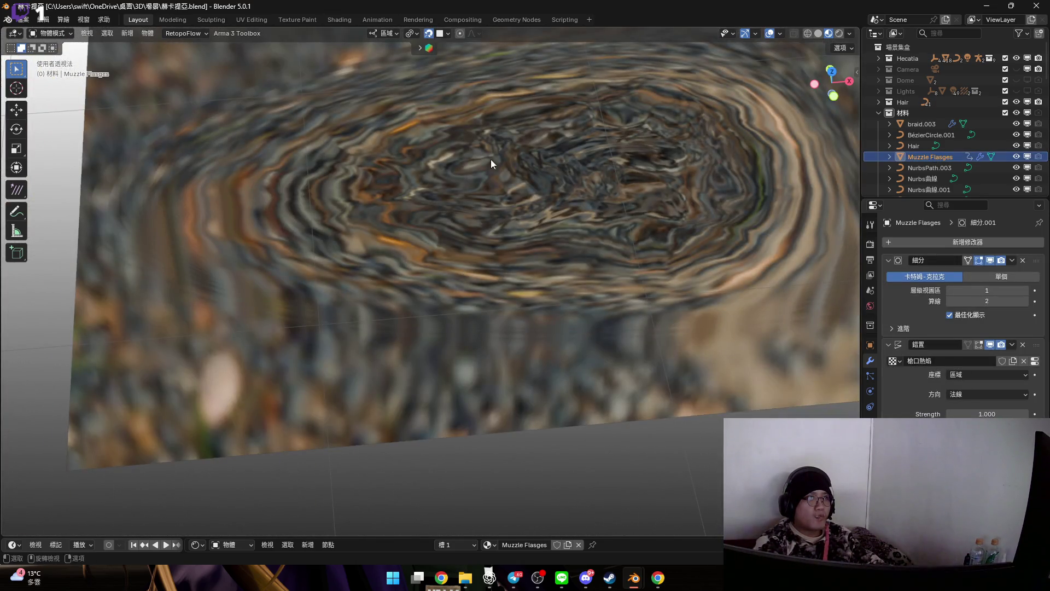
key("g")
left_click(490, 145)
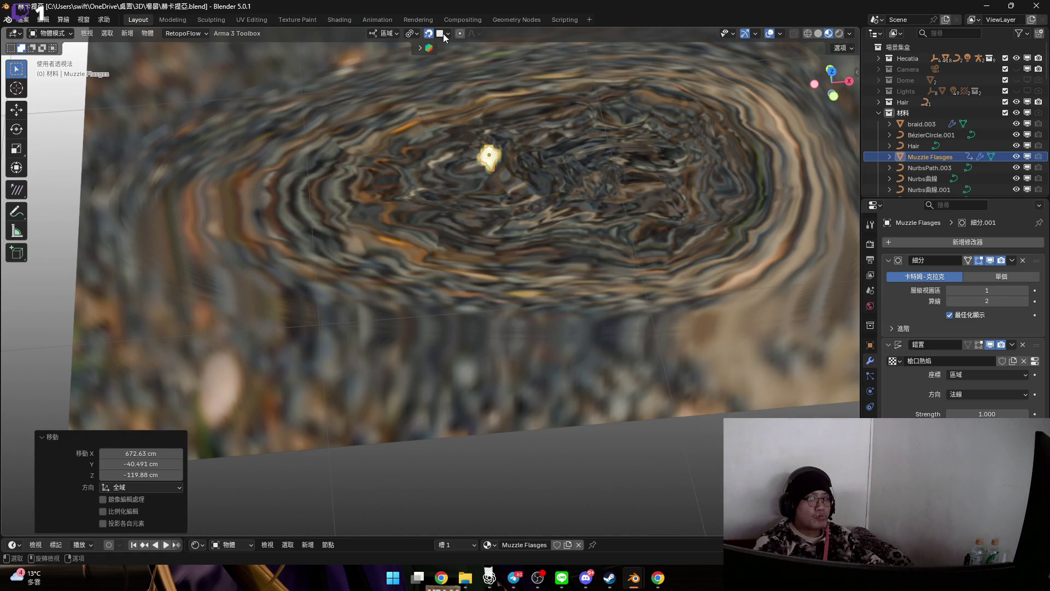
- Turn snapping off and set the snap target to the object's centre, trialling a cancelled move
key("shift+Tab")
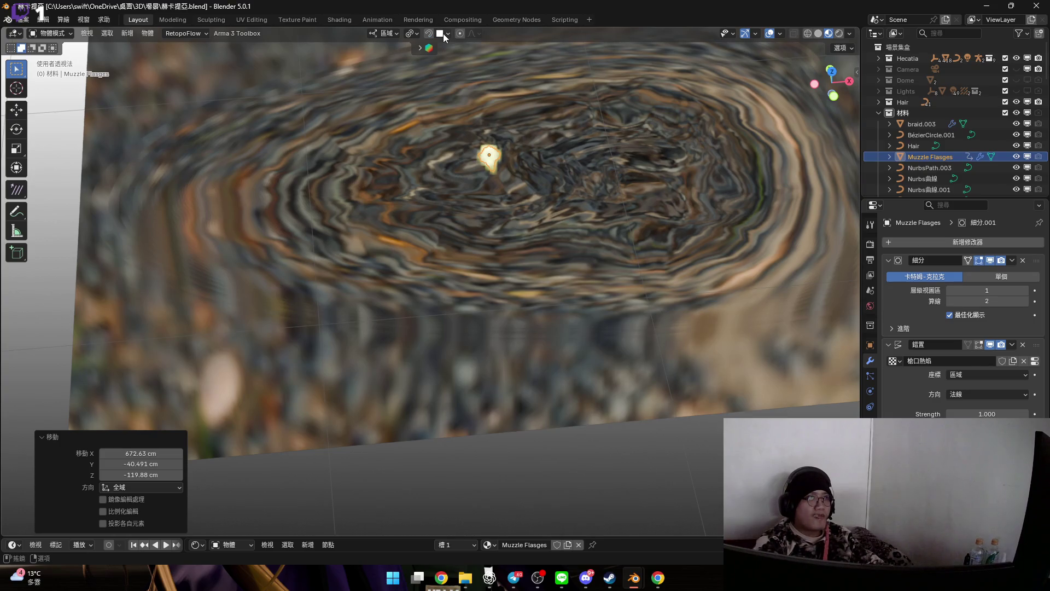
left_click(444, 34)
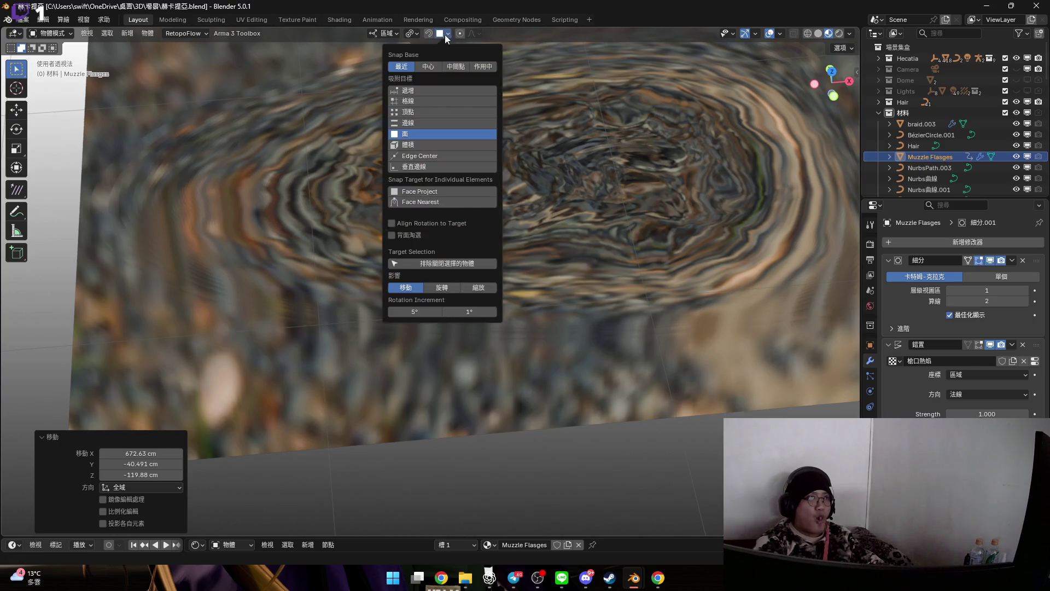
left_click(432, 65)
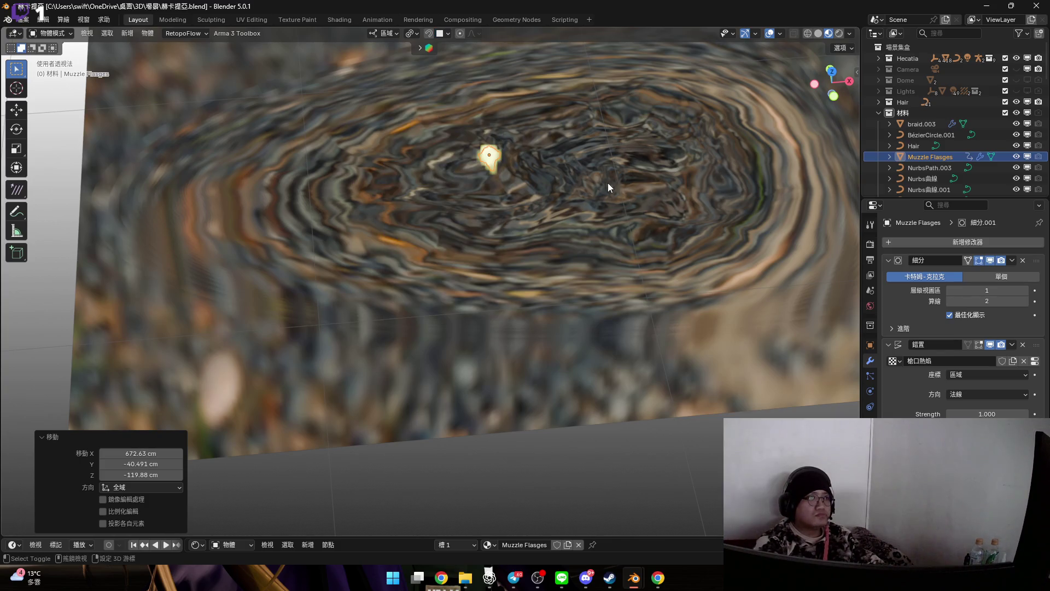
scroll(608, 183, "down", 4)
scroll(578, 197, "up", 2)
key("g")
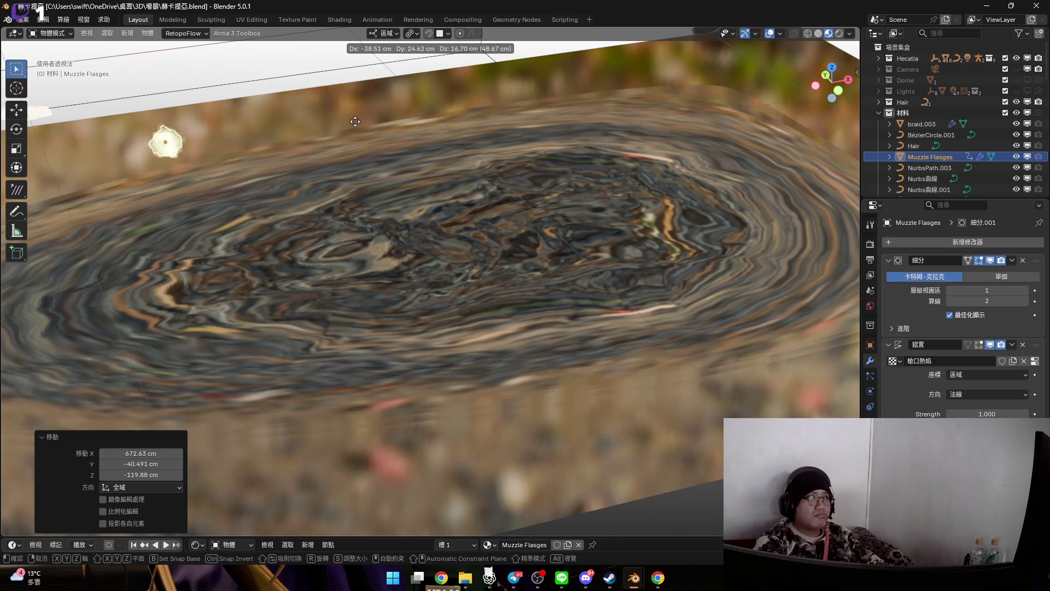
key("Escape")
- Adjust the snapping options again after another cancelled move, then orbit to centre the character
scroll(619, 156, "up", 3)
middle_click_drag(570, 190, 508, 265, "shift")
left_click(440, 34)
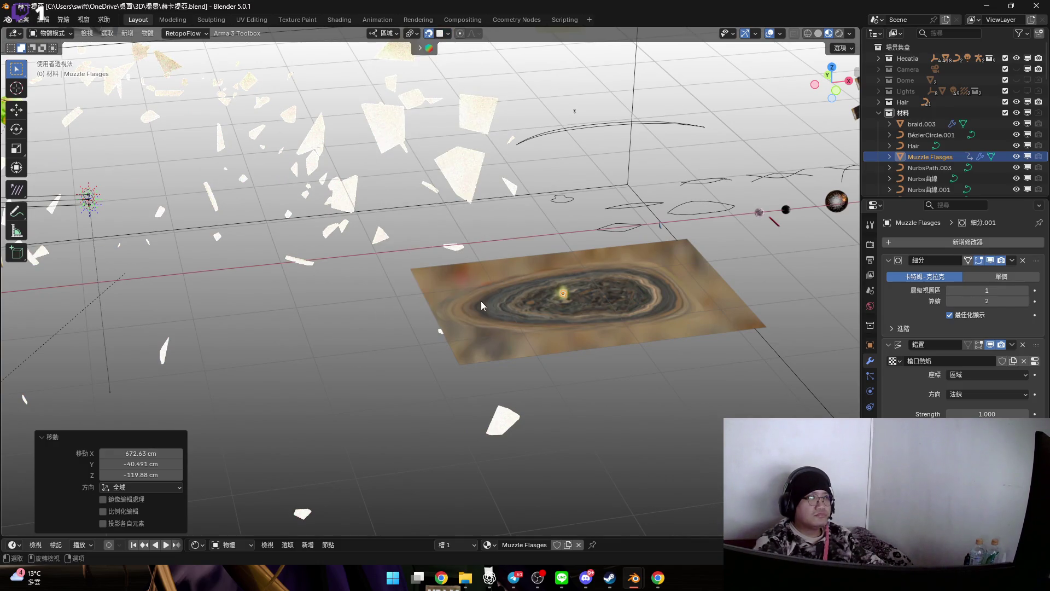
scroll(481, 305, "up", 5)
key("g")
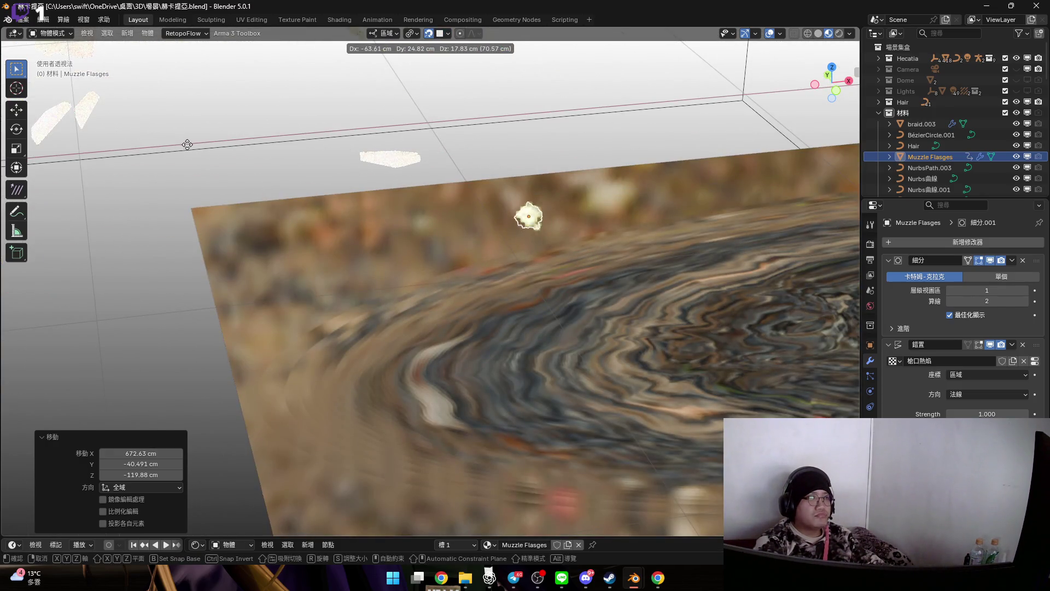
key("Escape")
left_click(427, 33)
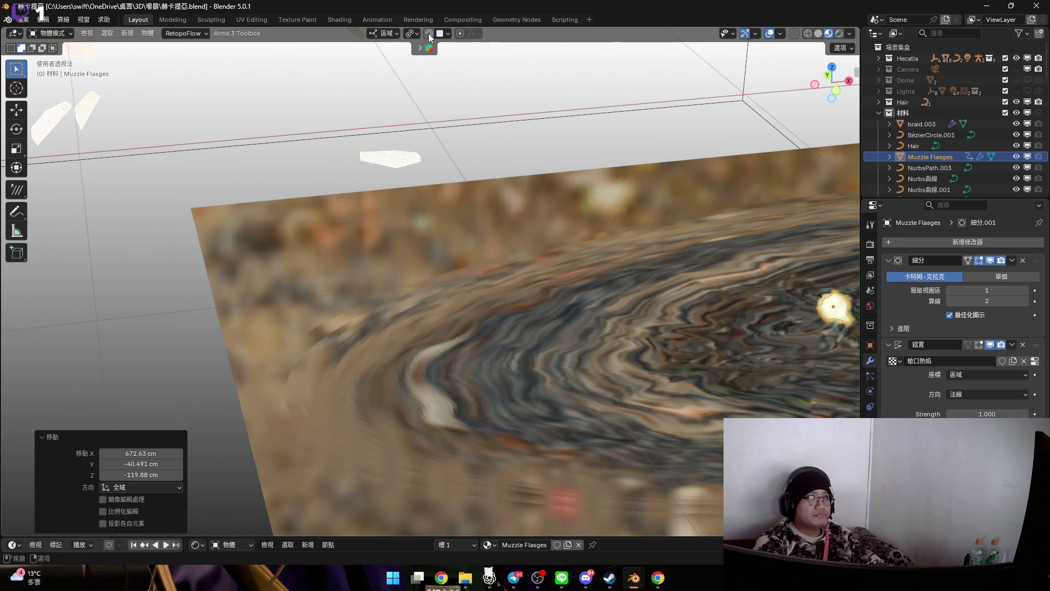
left_click(440, 34)
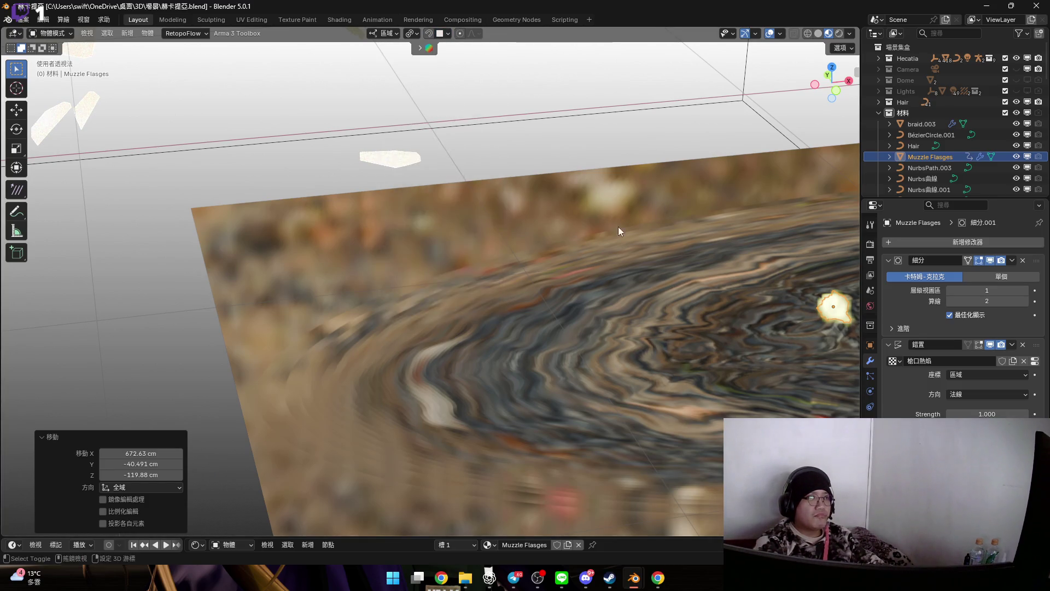
scroll(544, 259, "down", 10)
middle_click_drag(540, 274, 644, 263)
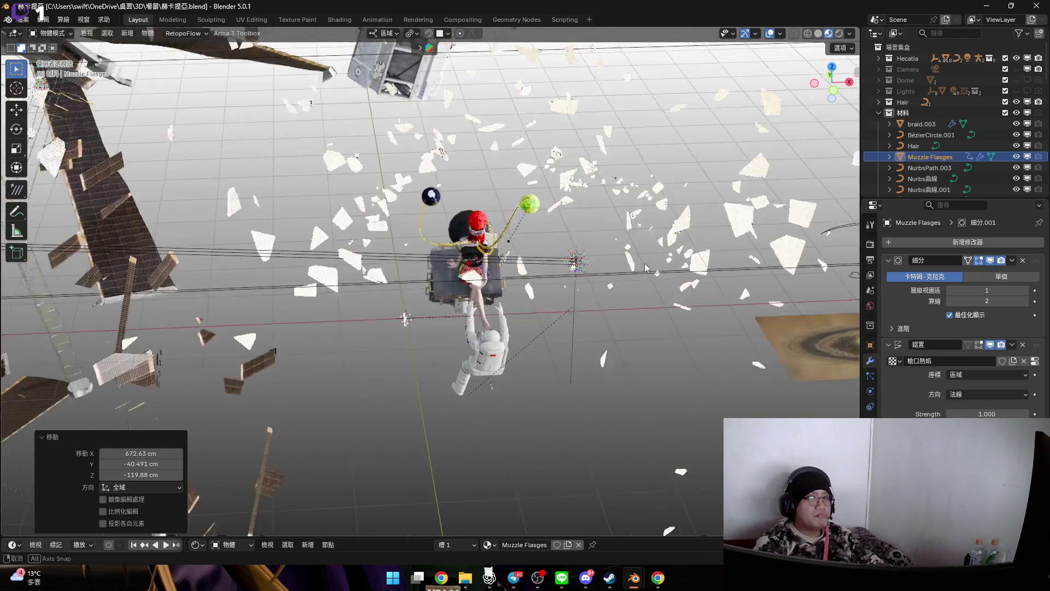
- Rename the Muzzle Flasges object to Fire
double_click(932, 160)
scroll(932, 159, "down", 2)
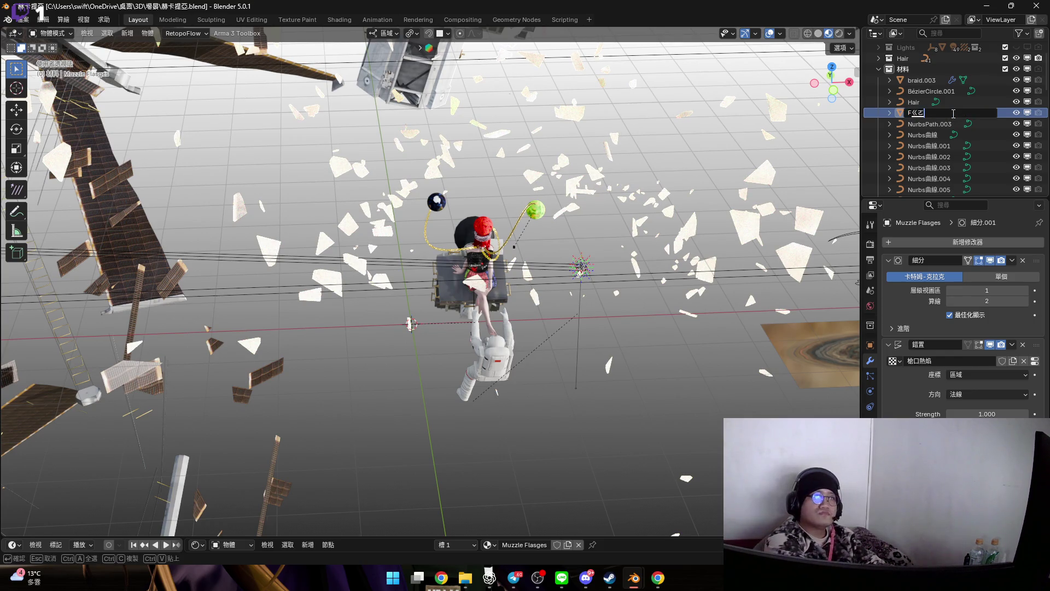
type("Fire")
key("Return")
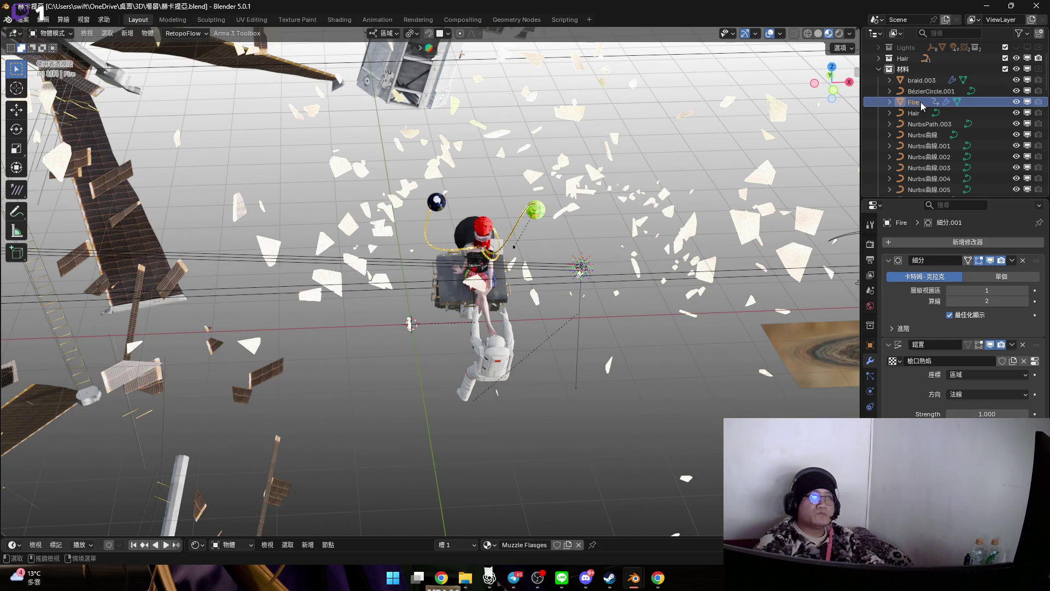
- Move Fire into a new collection named Fire and collapse the 材料 collection
key("m")
left_click(608, 153)
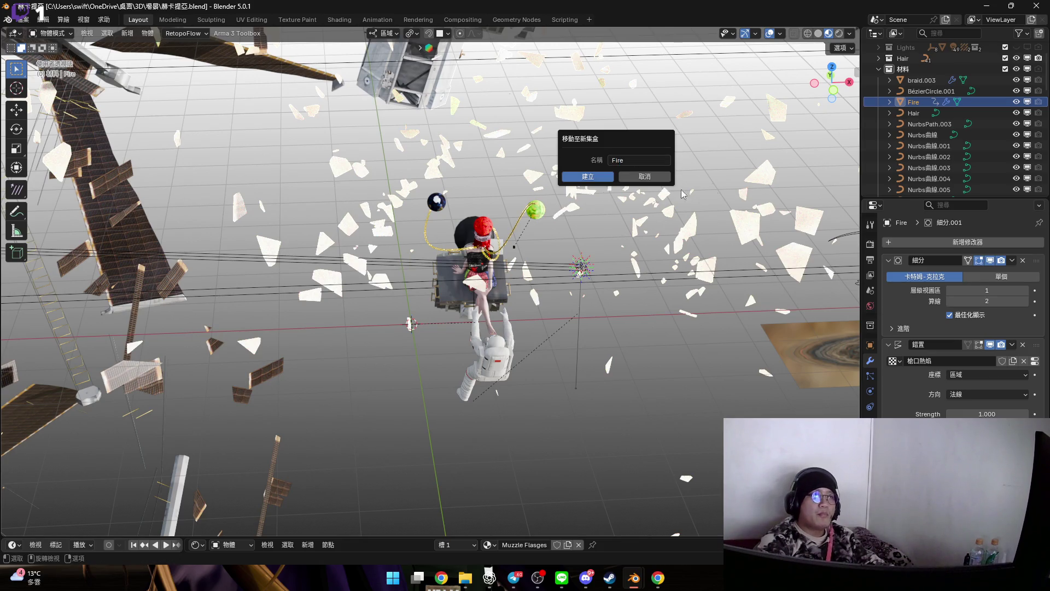
key("Return")
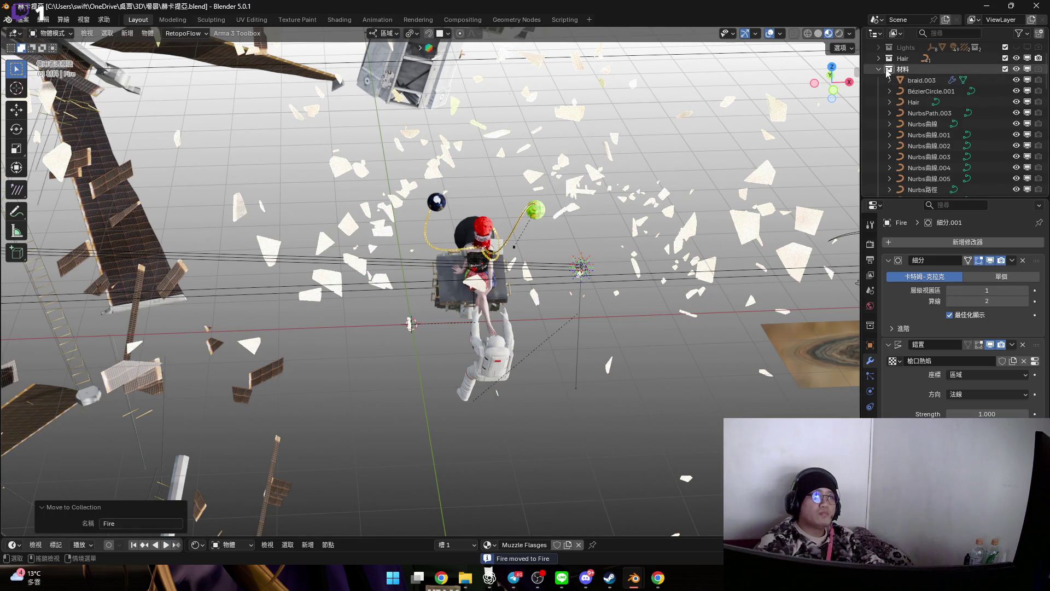
left_click(878, 69)
mouse_move(471, 186)
middle_mouse_down()
mouse_move(478, 212)
mouse_move(462, 144)
mouse_move(480, 232)
mouse_move(460, 212)
middle_mouse_up()
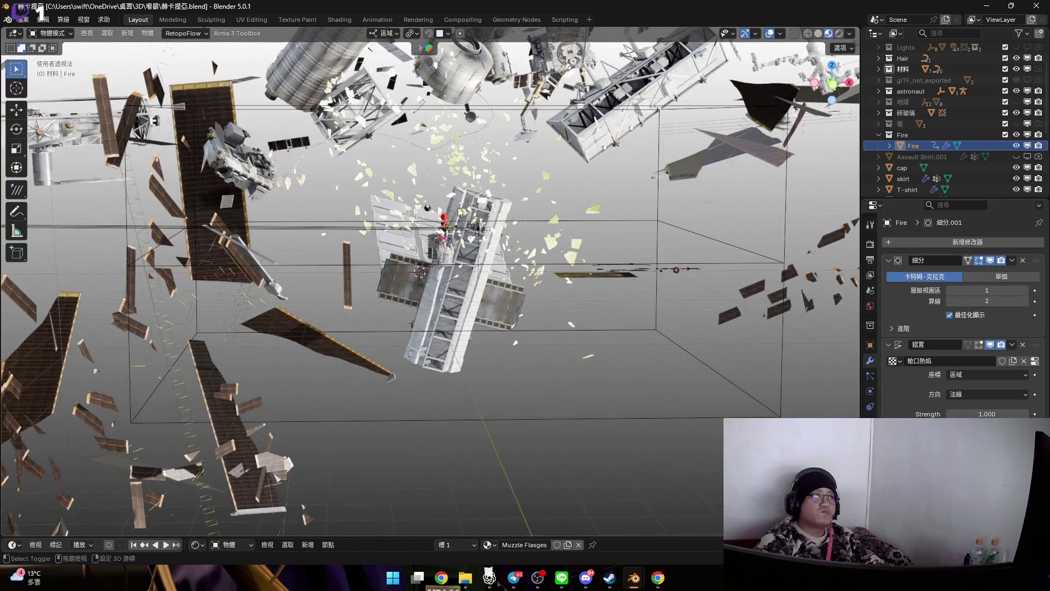
key("KP_0")
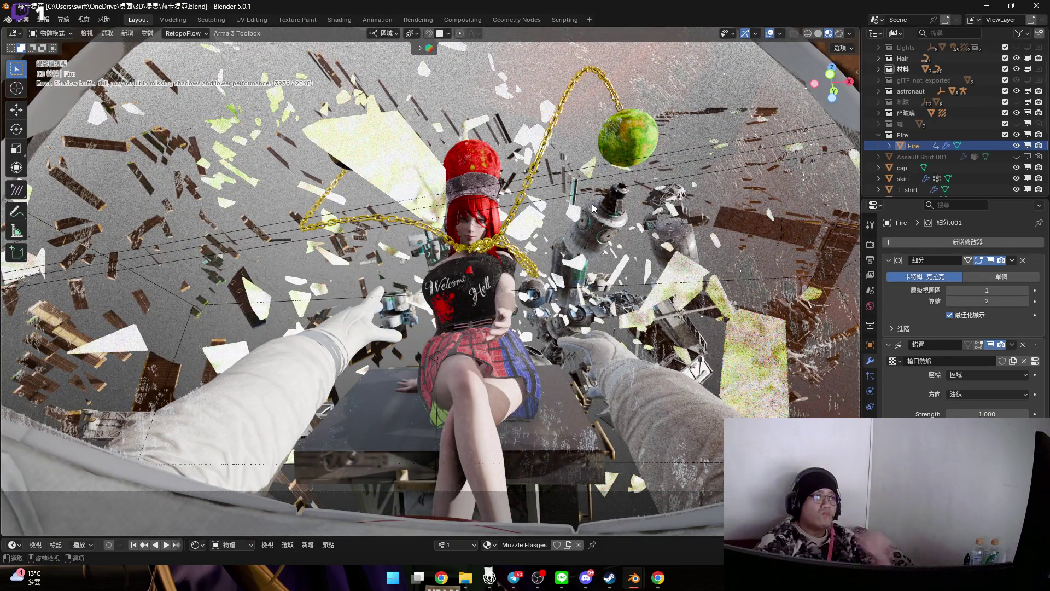
key("KP_0")
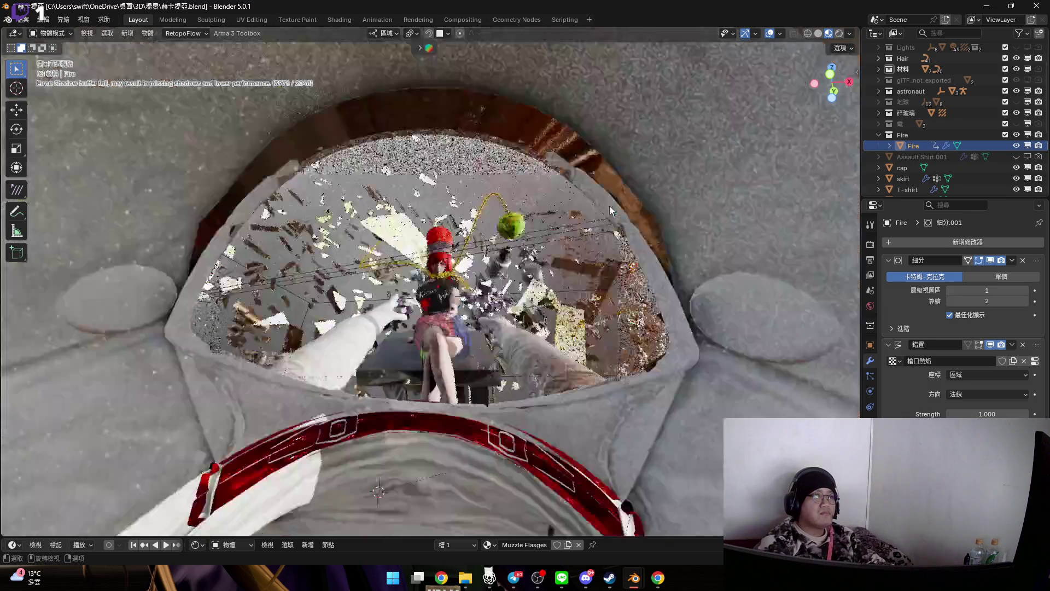
- Check the camera shot, then zoom in on the station module's open nozzle
scroll(467, 314, "up", 5)
mouse_move(468, 314)
middle_mouse_down()
mouse_move(485, 419)
mouse_move(499, 390)
middle_mouse_up()
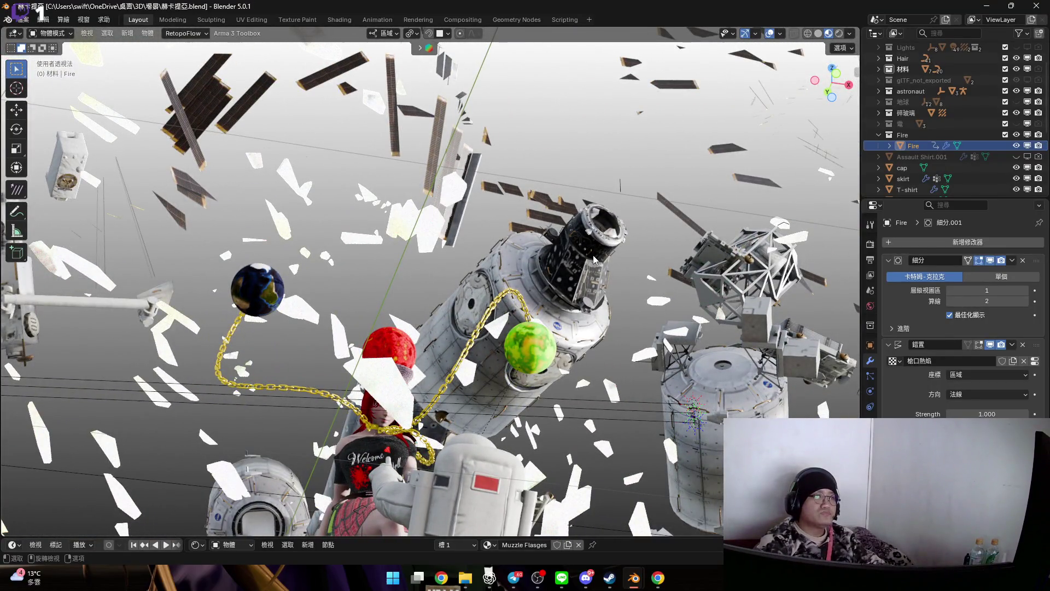
key("KP_0")
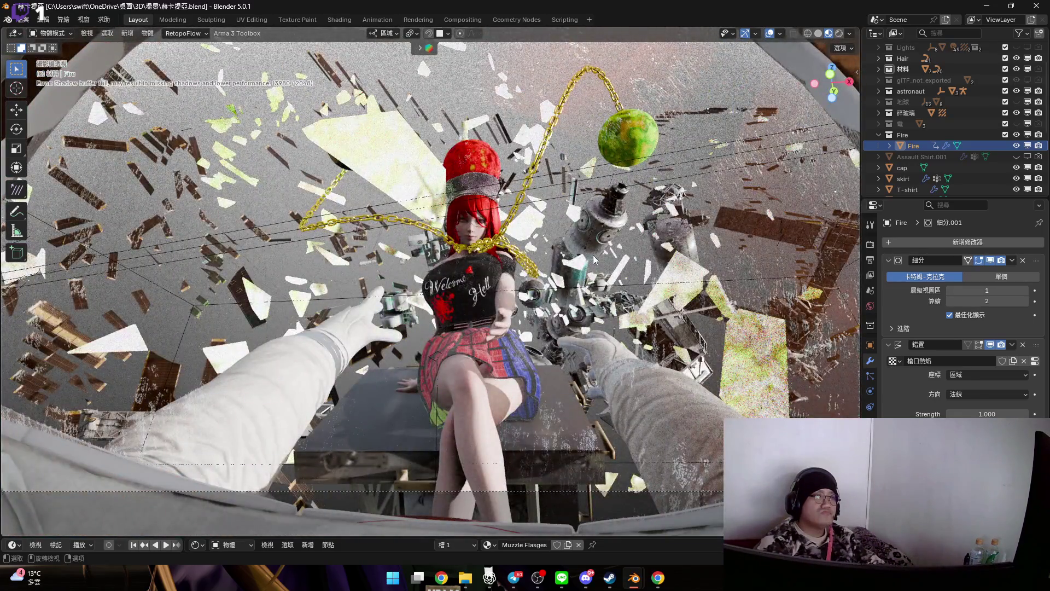
key("KP_0")
scroll(592, 236, "up", 6)
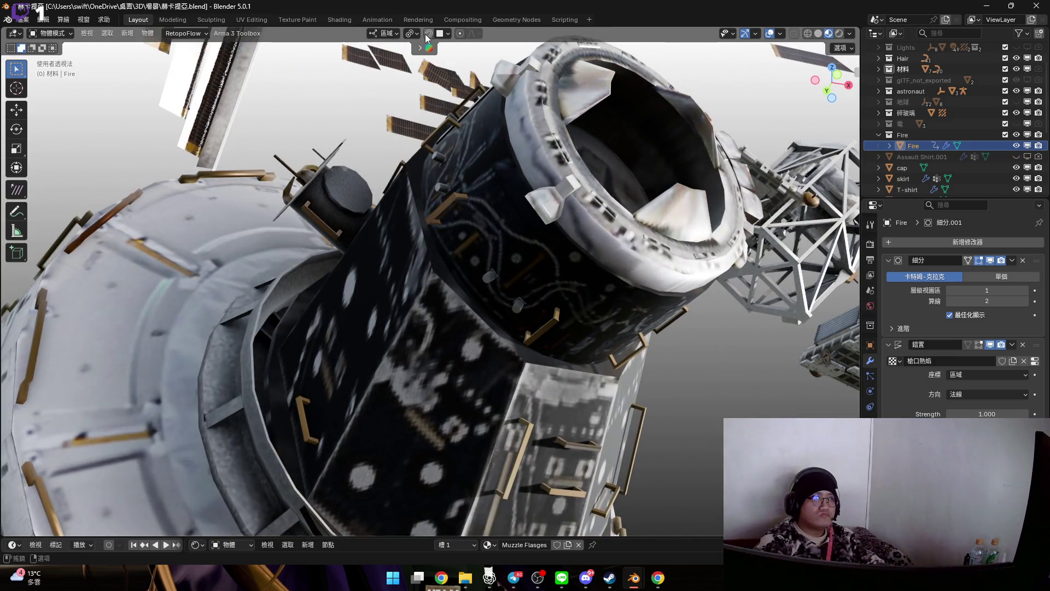
- Move the Fire object roughly toward the station module, checking from several angles
key("g")
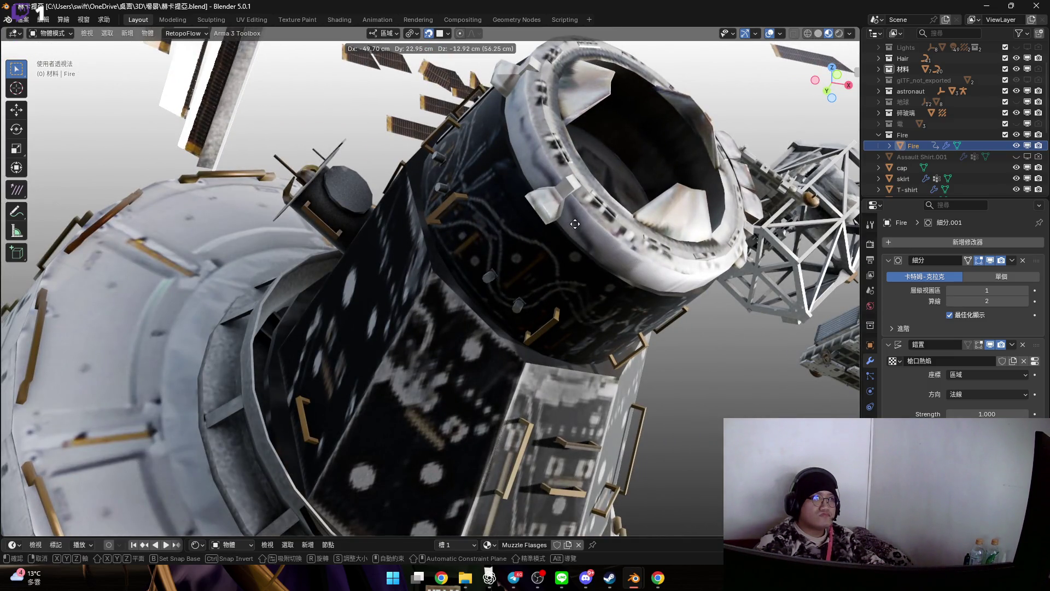
left_click(575, 224)
mouse_move(592, 189)
middle_mouse_down()
mouse_move(599, 228)
mouse_move(473, 206)
mouse_move(524, 242)
mouse_move(536, 231)
middle_mouse_up()
key("g")
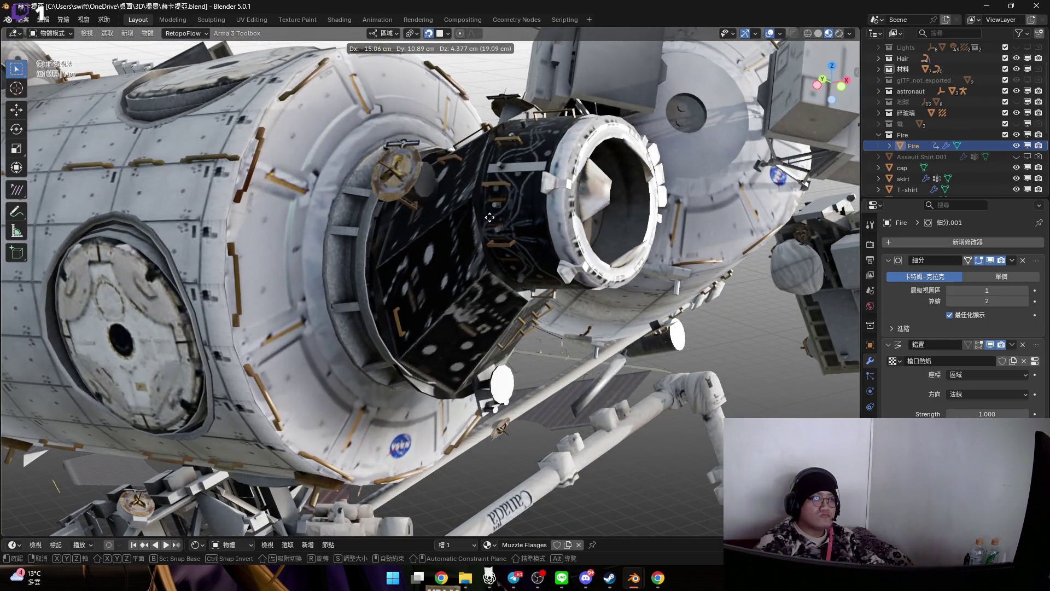
left_click(510, 222)
scroll(510, 222, "down", 5)
mouse_move(541, 235)
middle_mouse_down()
mouse_move(562, 242)
mouse_move(536, 247)
mouse_move(567, 228)
middle_mouse_up()
scroll(521, 231, "up", 2)
scroll(442, 223, "up", 4)
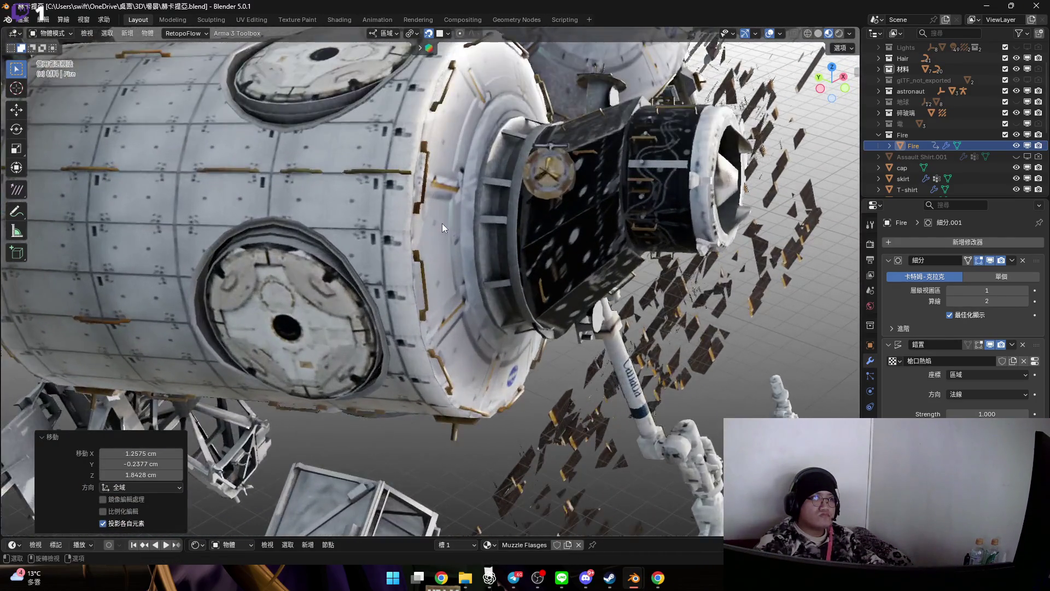
- Enable Face snapping, snap Fire onto the nozzle surface, then turn snapping off
key("g")
key("Escape")
left_click(447, 33)
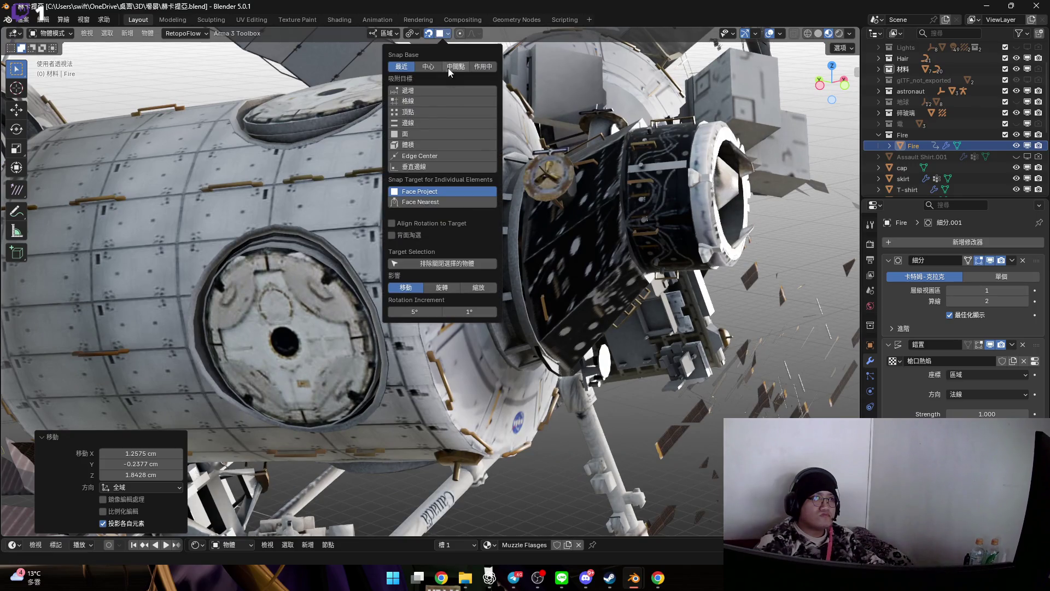
left_click(445, 134)
mouse_move(652, 202)
middle_mouse_down()
mouse_move(445, 247)
mouse_move(467, 222)
mouse_move(468, 136)
mouse_move(519, 197)
mouse_move(478, 222)
mouse_move(514, 215)
mouse_move(438, 205)
mouse_move(460, 218)
middle_mouse_up()
key("g")
left_click(557, 260)
scroll(477, 241, "up", 3)
left_click(428, 34)
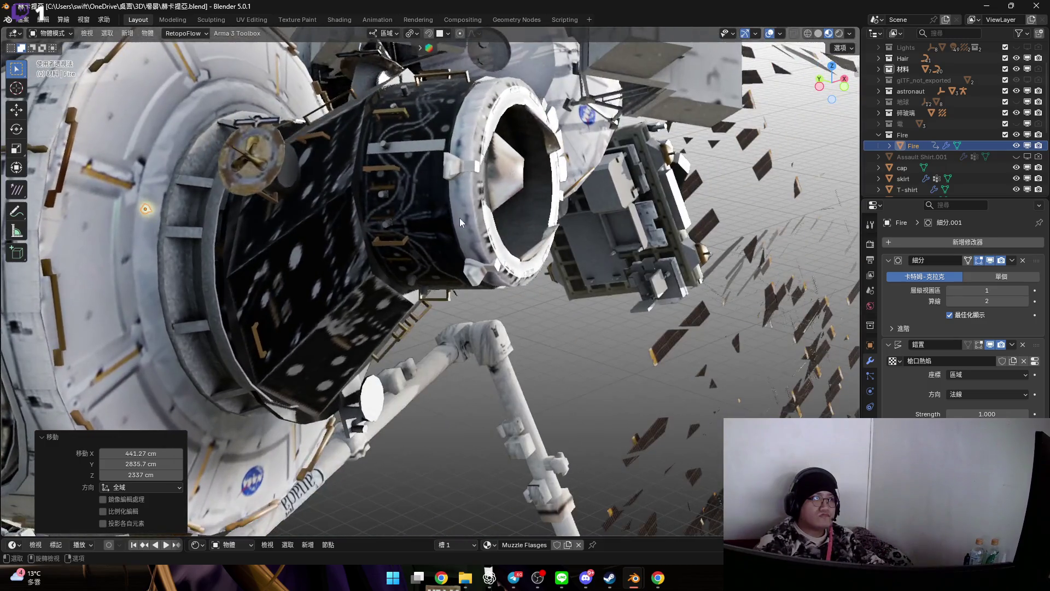
- Position Fire inside the nozzle at X 182.49, Y -176.15, Z 13.392 cm and begin scaling it
key("g")
left_click(505, 189)
mouse_move(506, 189)
middle_mouse_down()
mouse_move(477, 217)
mouse_move(514, 203)
mouse_move(498, 196)
middle_mouse_up()
scroll(477, 217, "up", 3)
scroll(514, 204, "down", 4)
key("s")
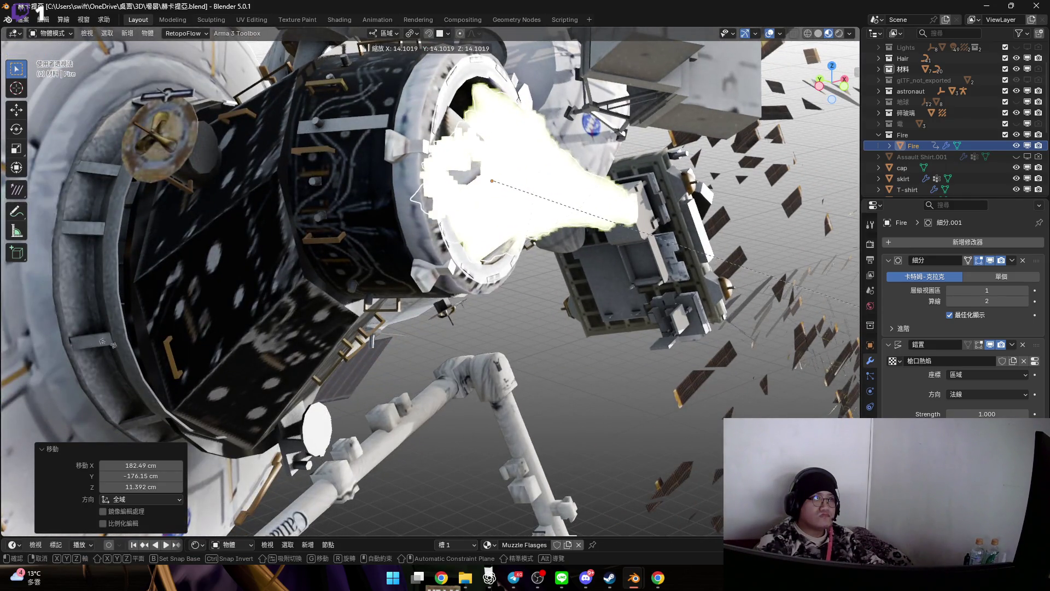
- Scale the Fire flame up to 13.656 and check it through the scene camera
left_click(454, 279)
middle_click_drag(455, 279, 488, 247)
scroll(489, 248, "up", 2)
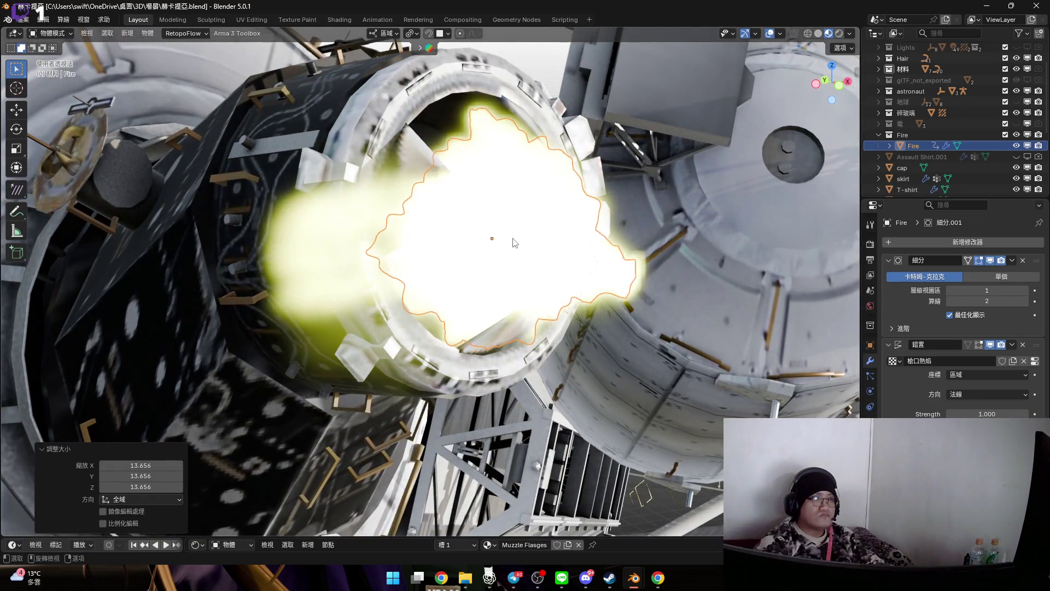
key("KP_0")
key("KP_0")
mouse_move(493, 235)
middle_mouse_down()
mouse_move(484, 268)
mouse_move(502, 274)
mouse_move(556, 250)
middle_mouse_up()
- Rotate the flame -16.8° on Z and shift it to line up with the nozzle
key("r")
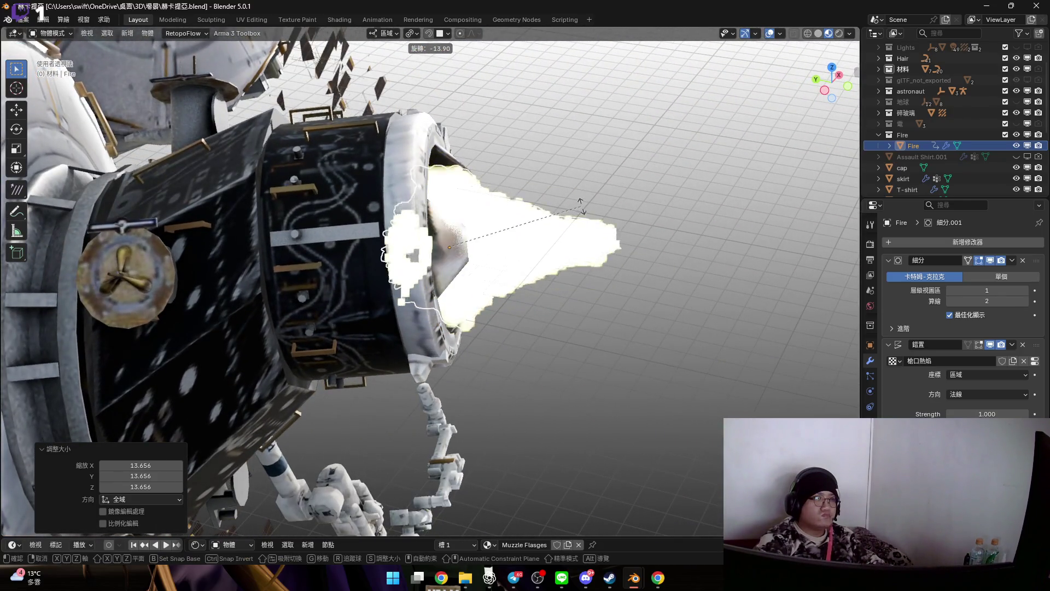
left_click(490, 223)
mouse_move(491, 223)
middle_mouse_down()
mouse_move(517, 273)
mouse_move(602, 219)
mouse_move(492, 253)
middle_mouse_up()
key("g")
left_click(639, 229)
- Enter Edit Mode on the Fire cone mesh and orbit around it
key("Tab")
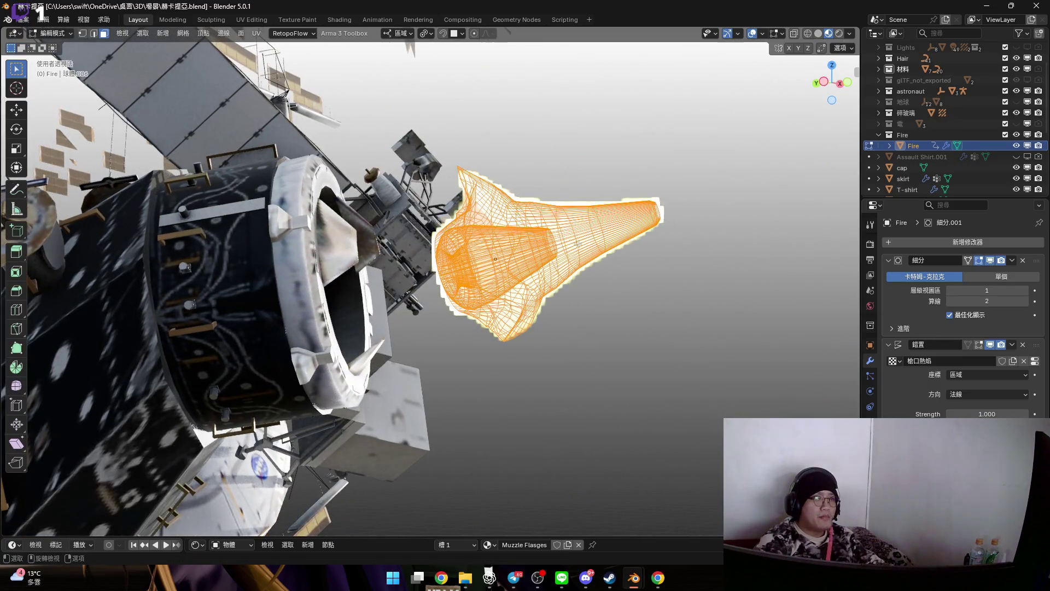
scroll(572, 242, "up", 3)
scroll(572, 243, "up", 3)
scroll(572, 242, "down", 5)
mouse_move(572, 243)
middle_mouse_down()
mouse_move(497, 274)
mouse_move(538, 252)
mouse_move(551, 287)
middle_mouse_up()
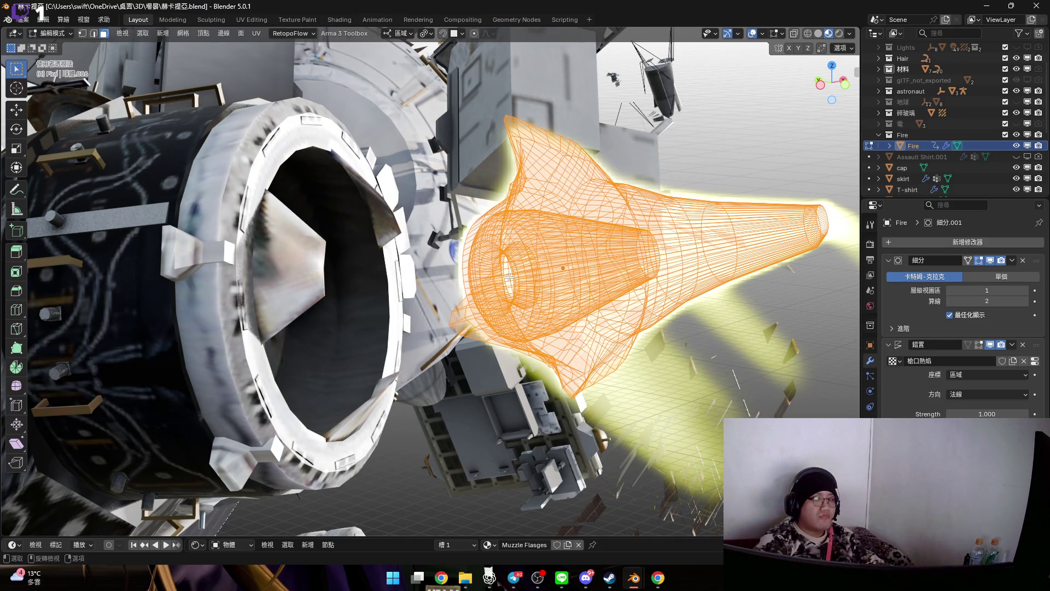
- Return to Object Mode, then move and rotate the Fire flame toward the nozzle
key("Tab")
mouse_move(579, 286)
middle_mouse_down()
mouse_move(629, 308)
mouse_move(616, 299)
mouse_move(689, 294)
middle_mouse_up()
key("g")
left_click(575, 297)
key("r")
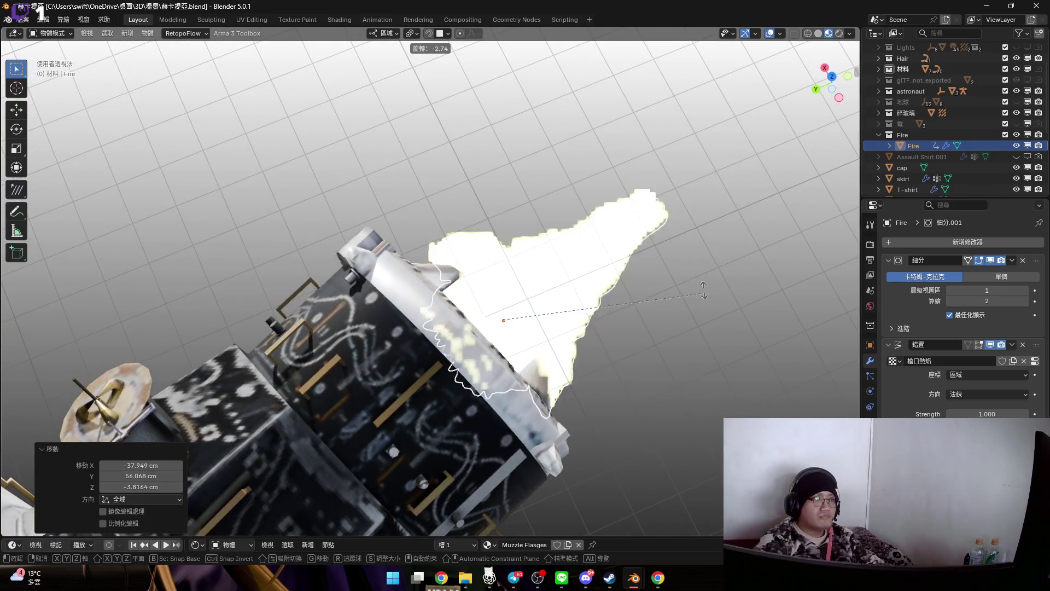
left_click(526, 294)
- Rotate the flame 4.83° on Z, scale it by 1.774, and seat it in the nozzle
mouse_move(526, 295)
middle_mouse_down()
mouse_move(467, 179)
mouse_move(651, 309)
mouse_move(669, 418)
middle_mouse_up()
key("r")
left_click(647, 310)
key("s")
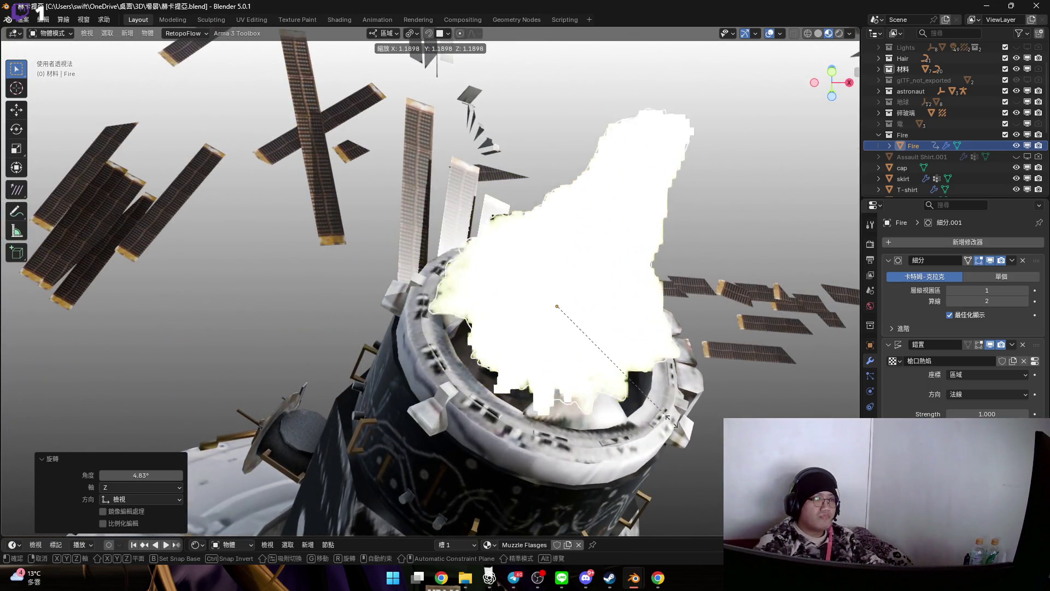
left_click(557, 268)
mouse_move(557, 268)
middle_mouse_down()
mouse_move(534, 272)
mouse_move(481, 235)
mouse_move(504, 265)
mouse_move(504, 293)
mouse_move(406, 240)
mouse_move(416, 244)
middle_mouse_up()
key("g")
left_click(499, 303)
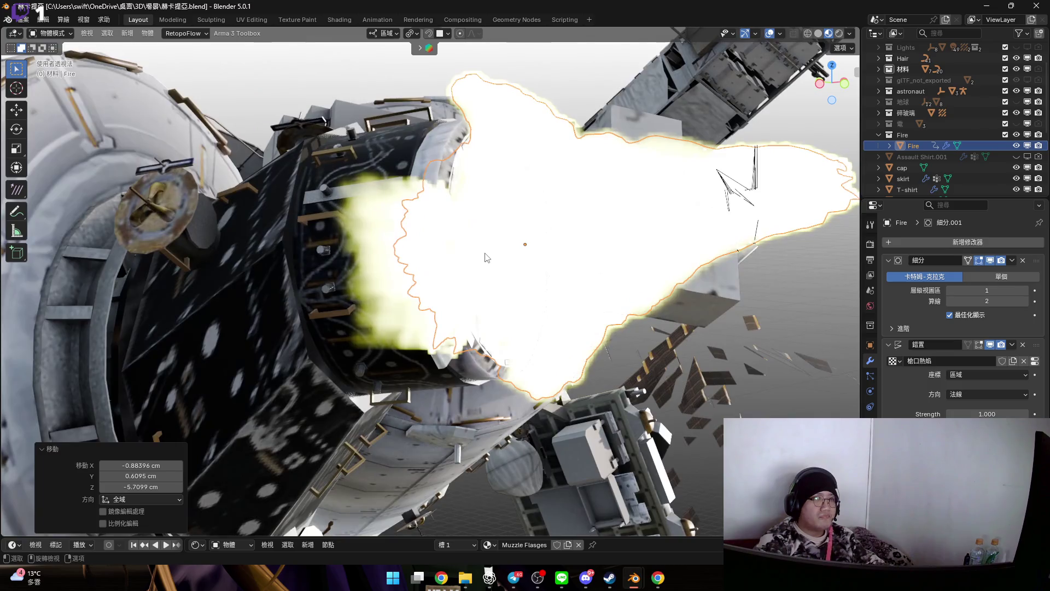
- Check the flame through the scene camera, return to perspective, and duplicate Fire
scroll(485, 257, "down", 8)
key("KP_0")
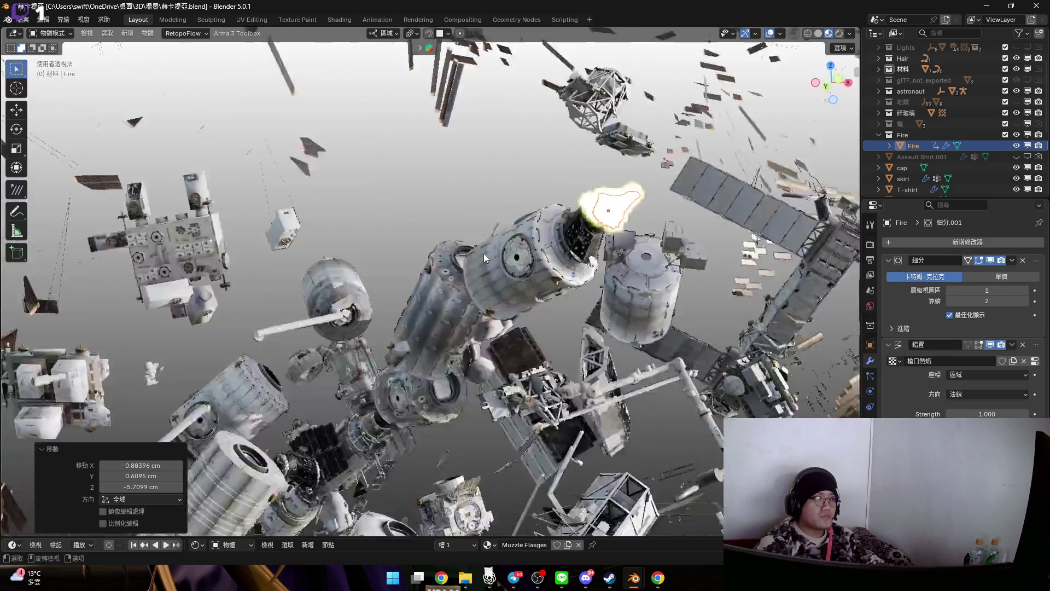
key("KP_0")
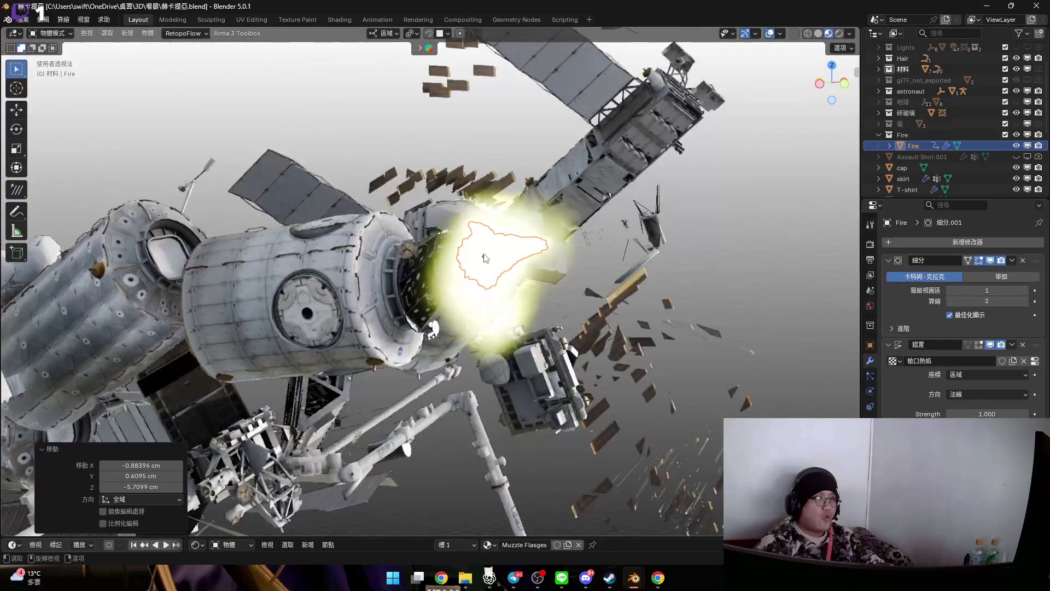
mouse_move(483, 254)
middle_mouse_down()
mouse_move(408, 234)
mouse_move(492, 253)
middle_mouse_up()
key("shift+d")
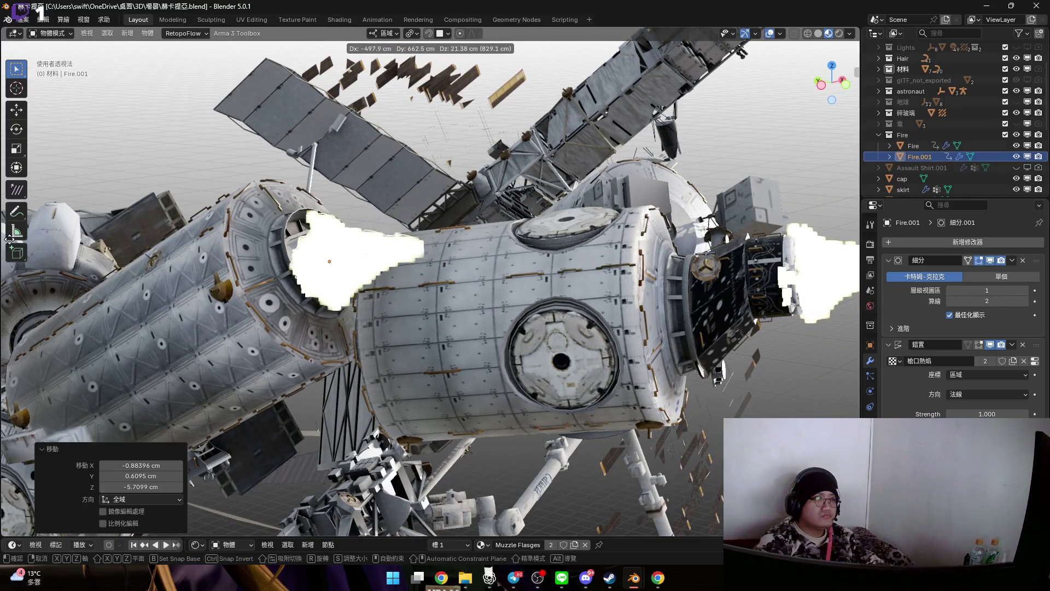
- Drop Fire.001 and move it into the gap between two station modules, roughly angled
left_click(382, 249)
scroll(399, 274, "up", 5)
mouse_move(398, 274)
middle_mouse_down()
mouse_move(361, 268)
mouse_move(512, 305)
mouse_move(496, 254)
middle_mouse_up()
key("g")
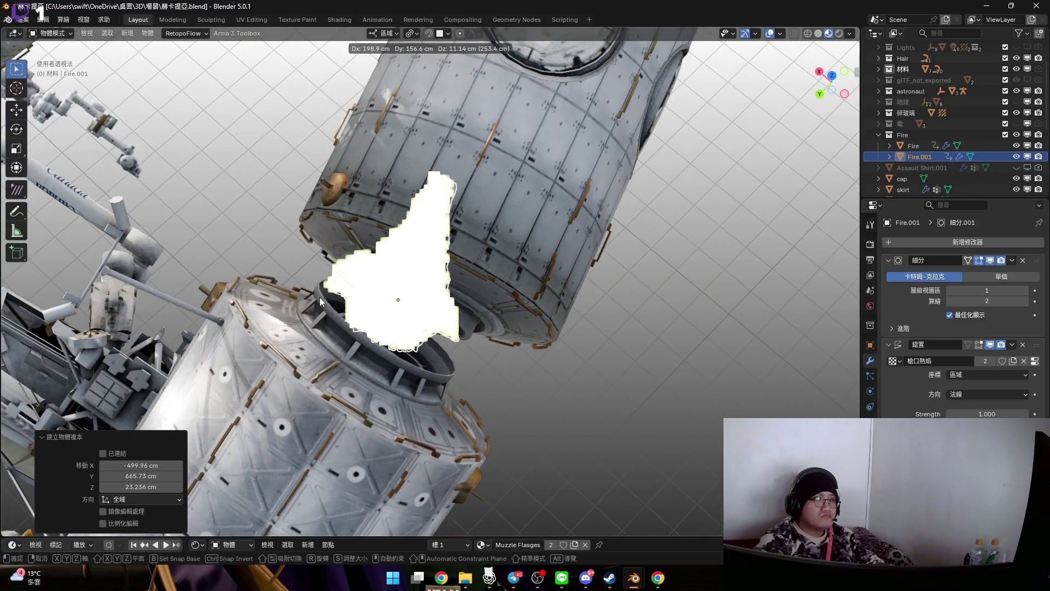
left_click(385, 276)
mouse_move(385, 277)
middle_mouse_down()
mouse_move(321, 186)
mouse_move(492, 246)
mouse_move(446, 228)
mouse_move(415, 236)
mouse_move(429, 200)
mouse_move(433, 253)
mouse_move(423, 262)
mouse_move(445, 230)
mouse_move(438, 336)
middle_mouse_up()
key("r")
left_click(528, 239)
key("g")
left_click(445, 262)
key("g")
left_click(418, 270)
- Tilt Fire.001 by 21.4°, -10.5° and 5.22°, then enter Edit Mode on its mesh
mouse_move(539, 425)
middle_mouse_down()
mouse_move(560, 250)
mouse_move(521, 267)
mouse_move(538, 285)
mouse_move(519, 353)
mouse_move(559, 294)
middle_mouse_up()
key("r")
left_click(558, 263)
key("r")
left_click(547, 239)
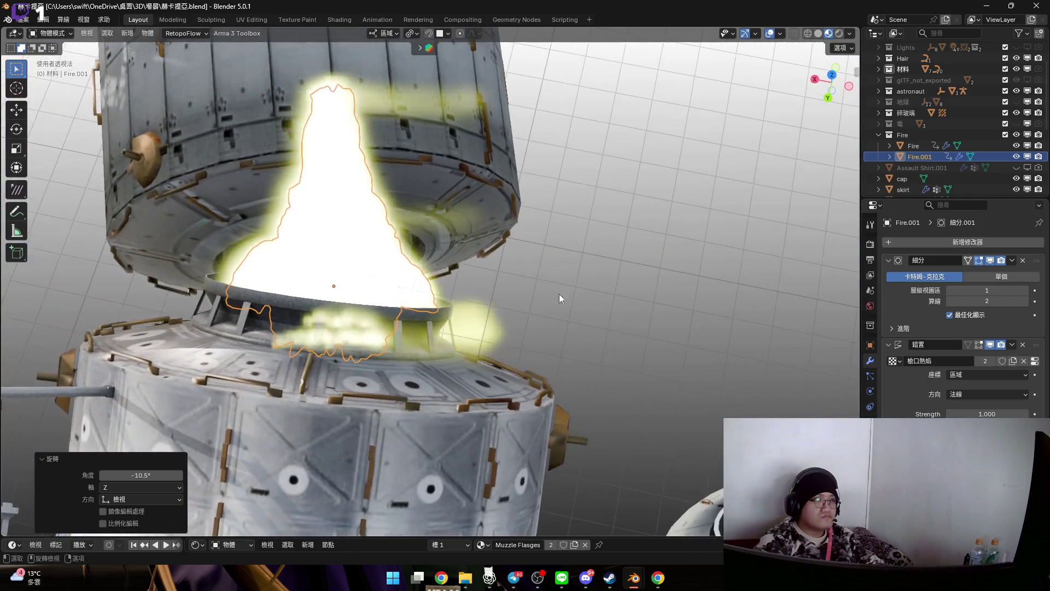
key("r")
left_click(485, 234)
middle_click_drag(484, 234, 413, 195)
key("Tab")
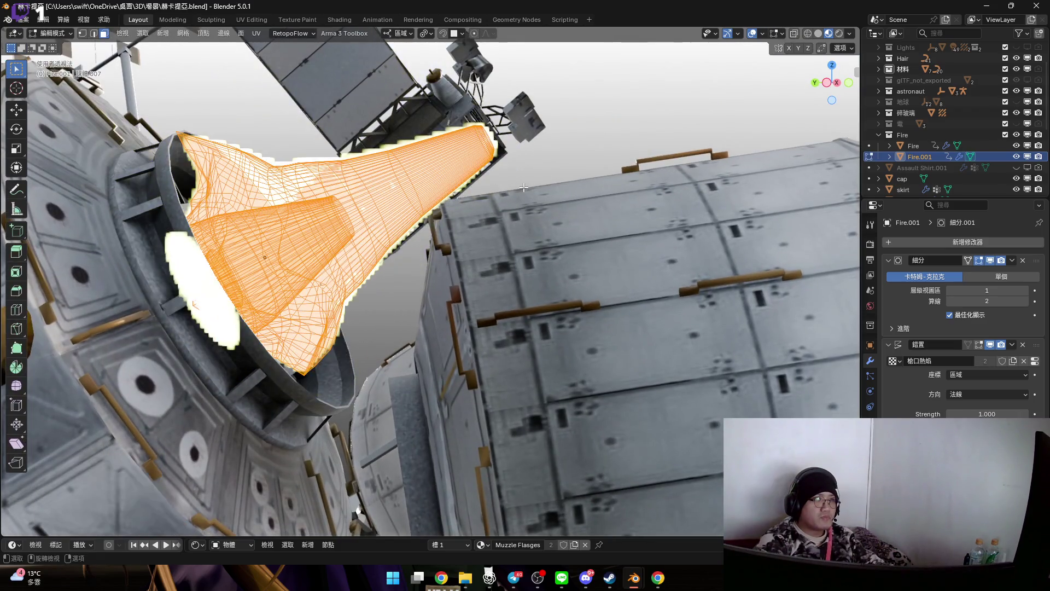
- Stretch the copied flame mesh with a soft-falloff proportional move
scroll(412, 194, "up", 5)
middle_click_drag(515, 150, 499, 170)
key("2")
middle_click(495, 169, "alt")
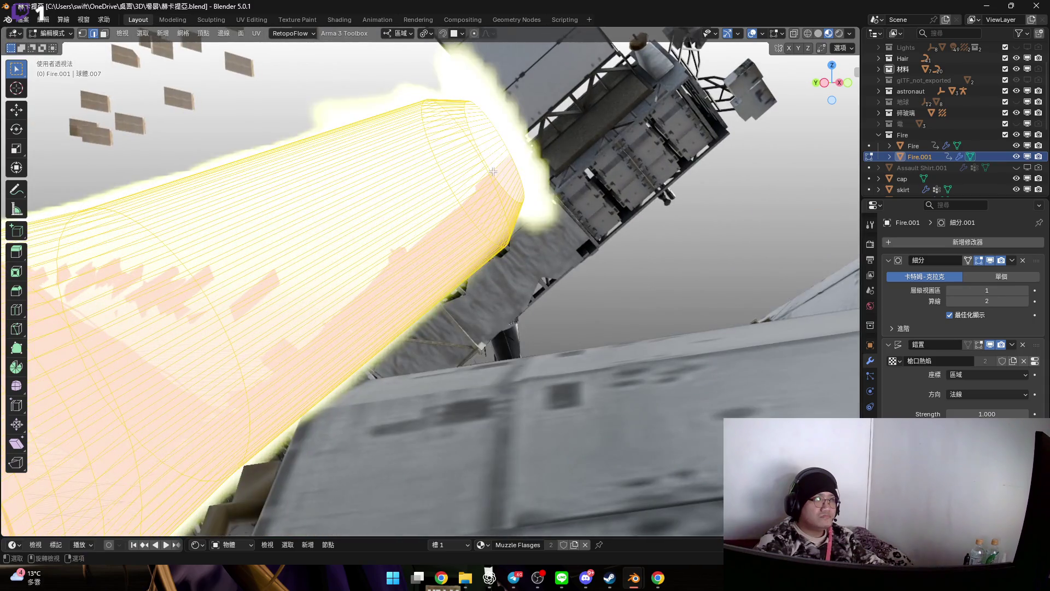
key("alt+a")
scroll(489, 169, "down", 5)
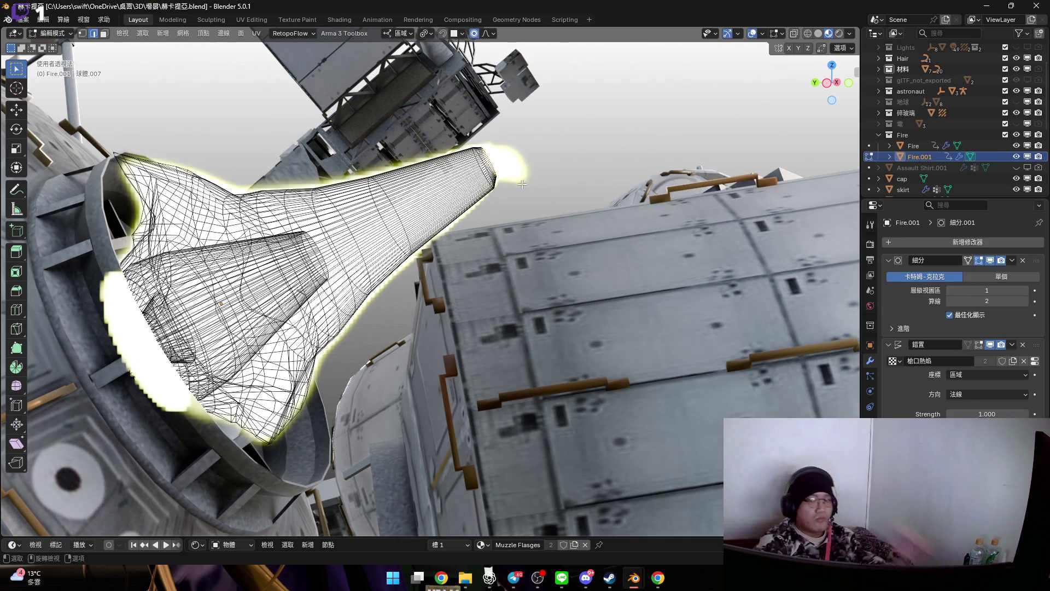
middle_click_drag(512, 211, 495, 218)
key("g")
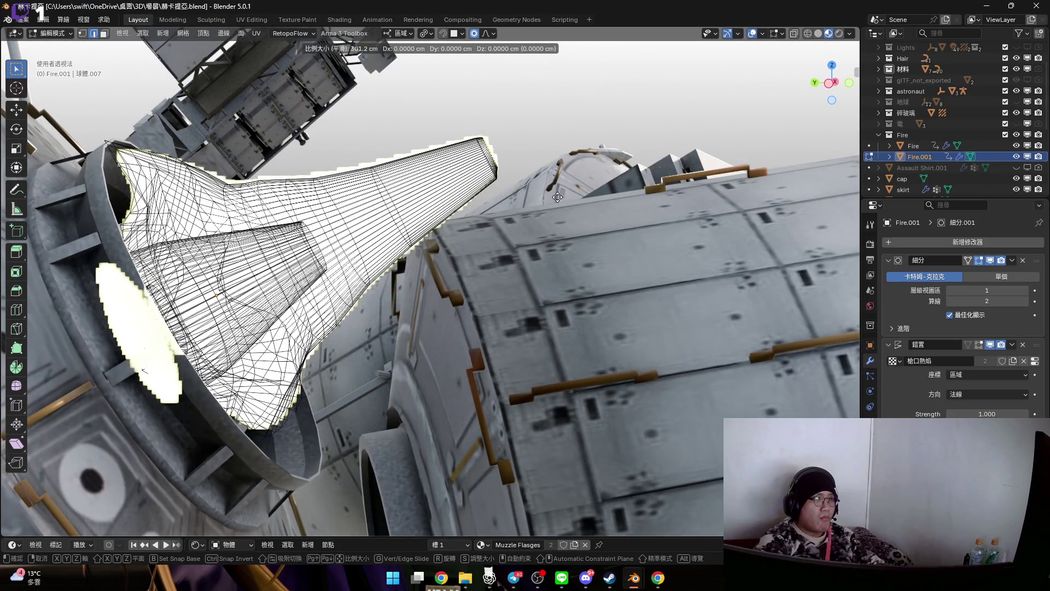
scroll(578, 217, "up", 1)
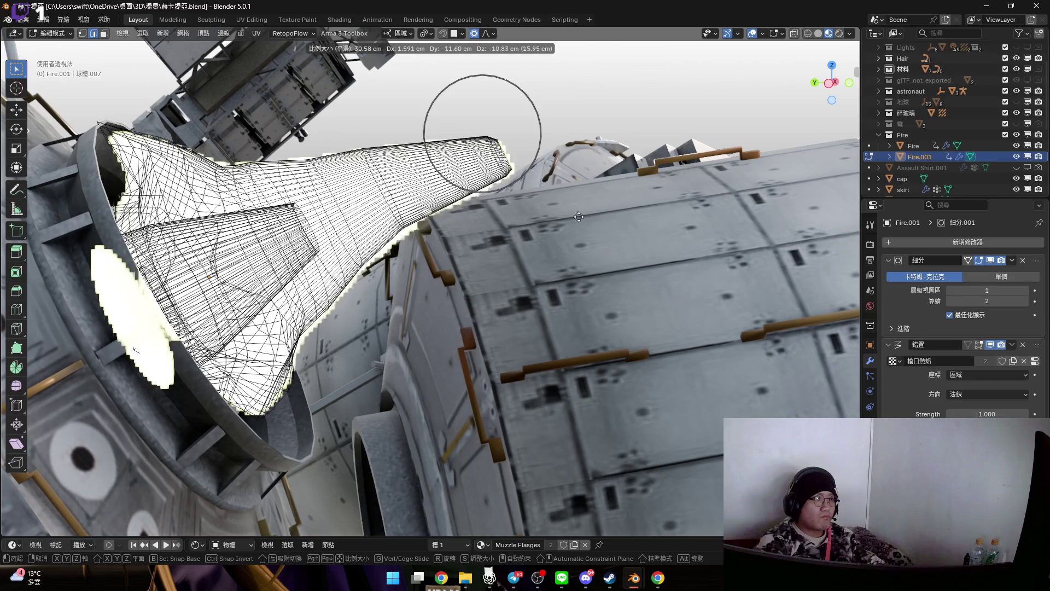
left_click(586, 235)
- Inspect the reshaped flame from the left side view and from below the glowing nozzle
middle_click_drag(586, 235, 820, 94)
left_click(829, 86)
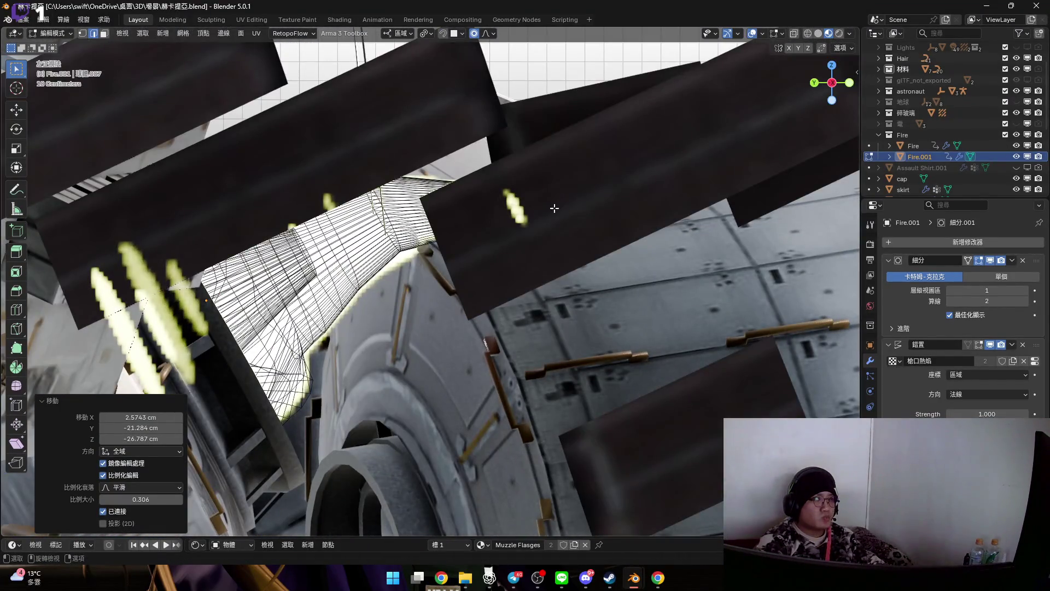
left_click(835, 91)
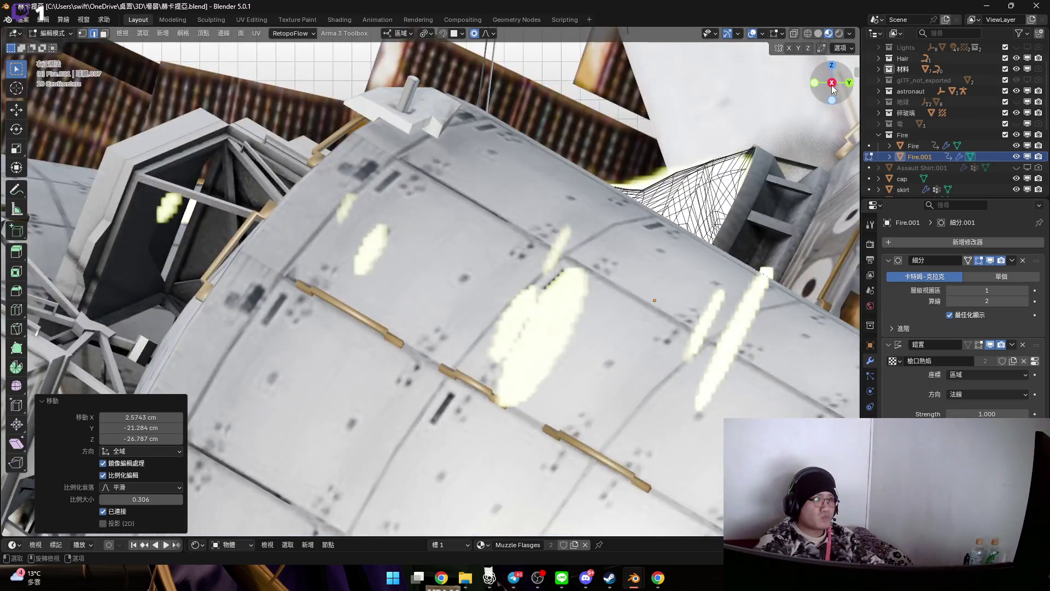
left_click(834, 90)
mouse_move(486, 247)
middle_mouse_down()
mouse_move(511, 218)
mouse_move(469, 207)
mouse_move(152, 337)
mouse_move(510, 253)
mouse_move(548, 271)
middle_mouse_up()
scroll(470, 207, "up", 10)
mouse_move(498, 225)
middle_mouse_down()
mouse_move(462, 155)
mouse_move(507, 245)
mouse_move(552, 175)
mouse_move(541, 148)
mouse_move(520, 139)
middle_mouse_up()
scroll(563, 159, "down", 5)
scroll(498, 131, "up", 6)
scroll(478, 136, "up", 5)
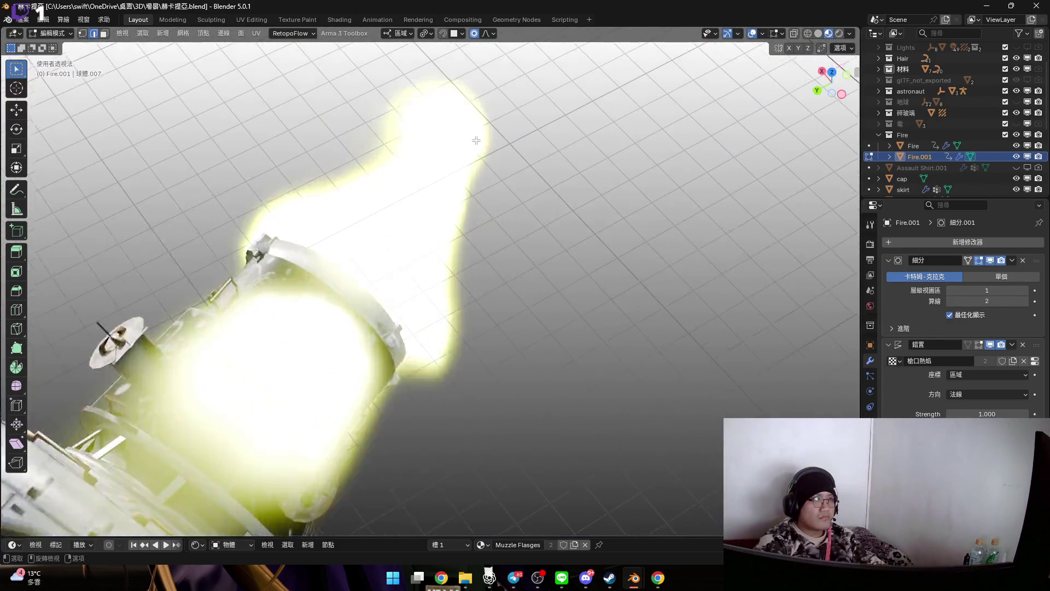
mouse_move(405, 131)
middle_mouse_down()
mouse_move(328, 87)
mouse_move(337, 101)
middle_mouse_up()
scroll(410, 202, "down", 8)
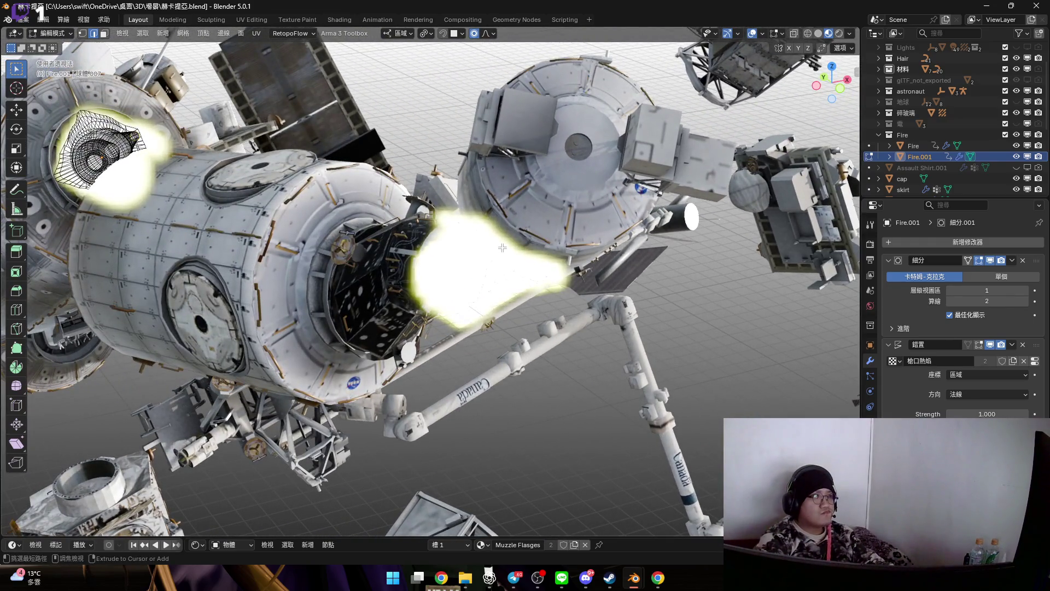
- Select the whole connected flame mesh in face mode and toggle out of Edit Mode
key("3")
key("l")
scroll(119, 148, "up", 6)
mouse_move(119, 149)
middle_mouse_down()
mouse_move(241, 180)
mouse_move(259, 234)
mouse_move(300, 202)
mouse_move(198, 238)
mouse_move(434, 232)
middle_mouse_up()
key("Tab")
key("Tab")
- Delete the flame's tip edge-ring vertices, then bring up the 聖白蓮 project window
key("2")
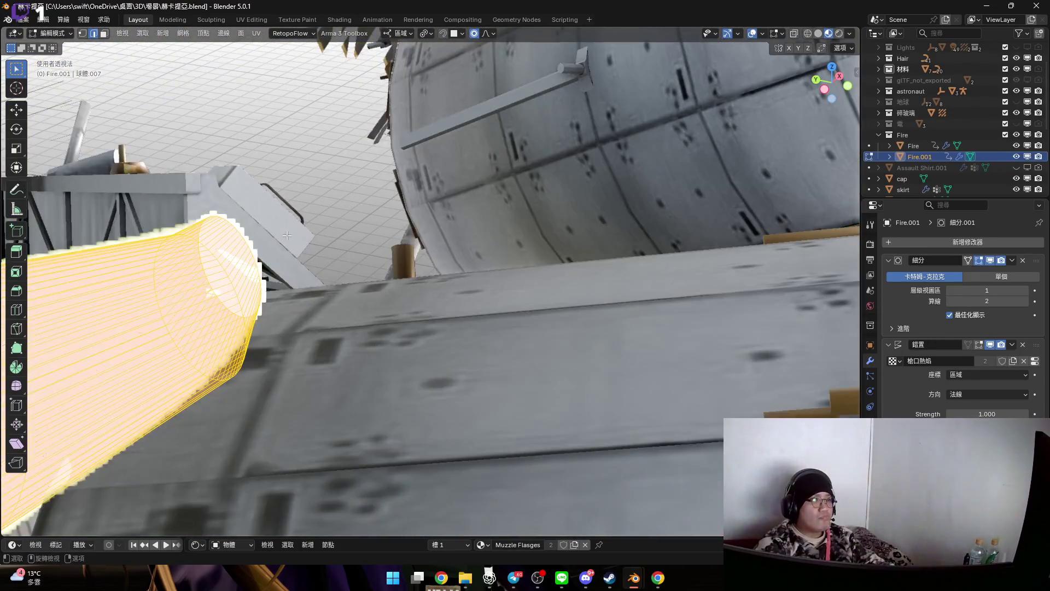
left_click(244, 239)
middle_click_drag(244, 239, 369, 249)
key("x")
left_click(369, 250)
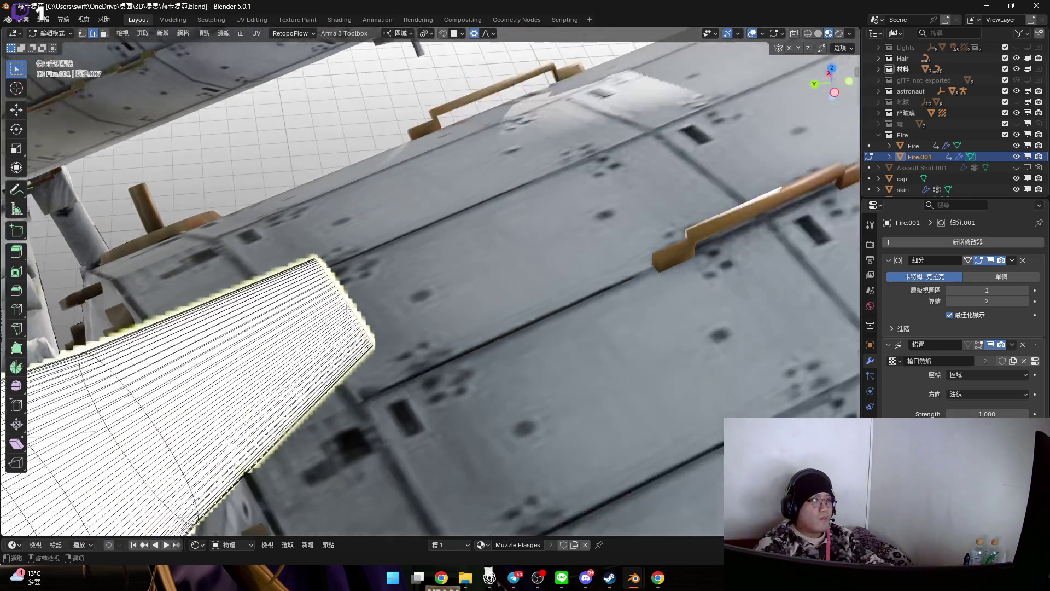
middle_click_drag(348, 309, 383, 328)
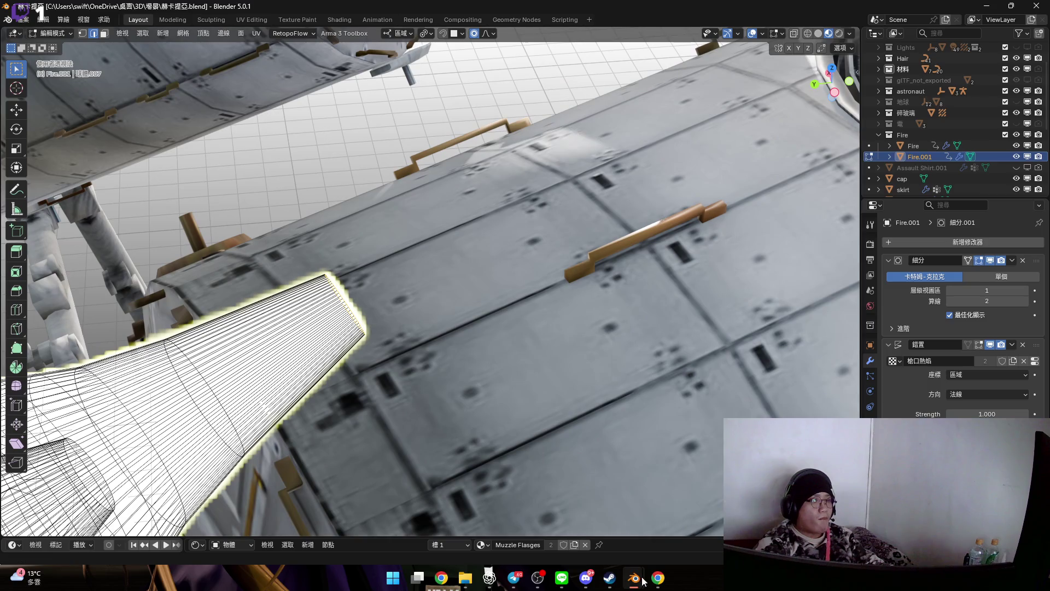
mouse_move(635, 578)
left_click(710, 519)
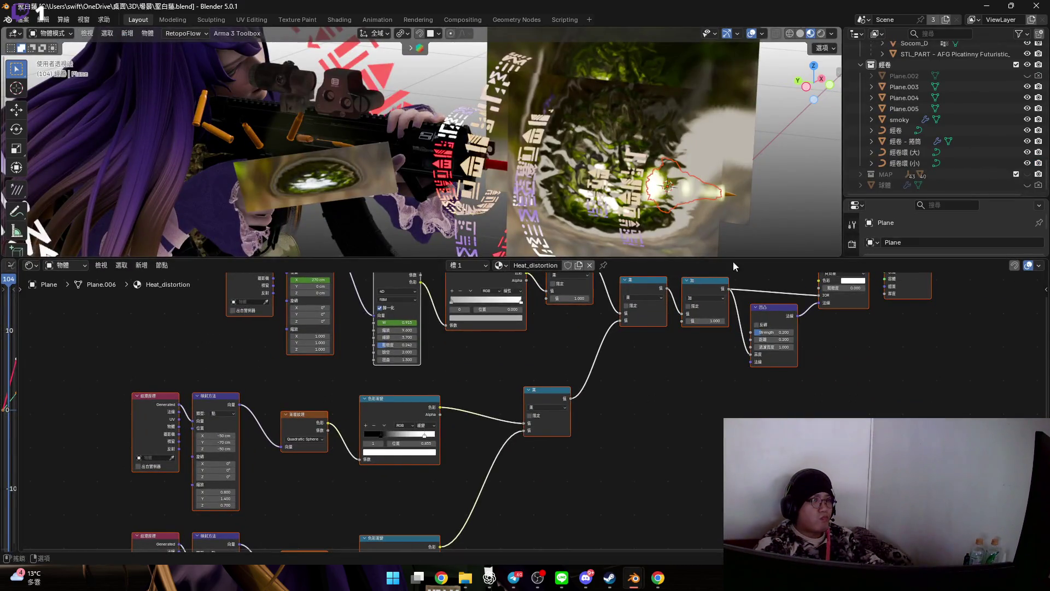
- Enlarge the 3D view over the nodes and edit the Muzzle Flasges mesh
left_click_drag(815, 258, 651, 320)
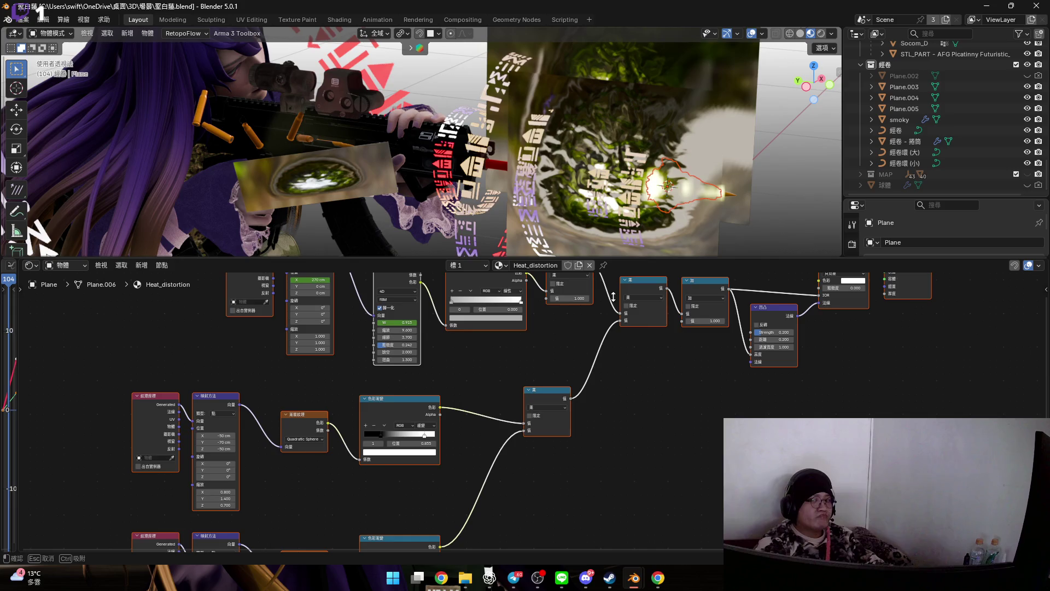
mouse_move(615, 250)
left_mouse_down()
mouse_move(581, 251)
mouse_move(598, 537)
left_mouse_up()
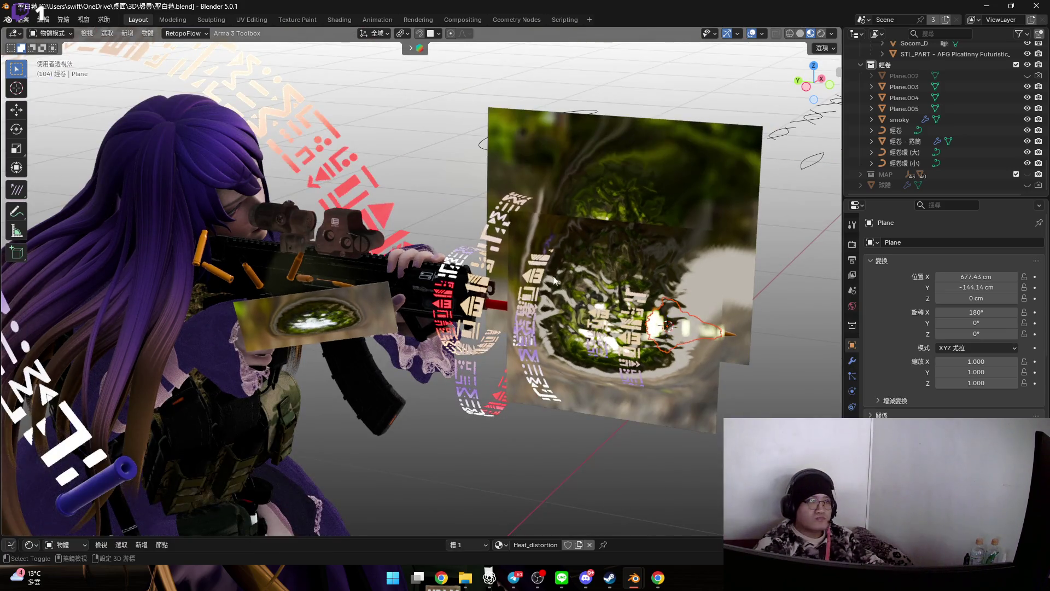
scroll(339, 243, "up", 10)
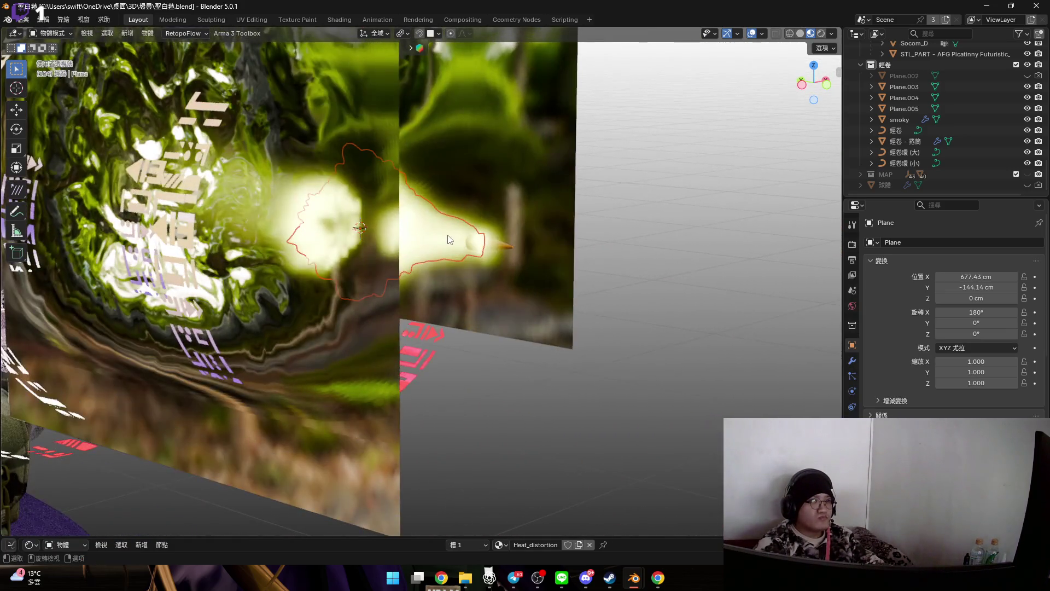
scroll(457, 232, "up", 3)
left_click(468, 253)
key("Tab")
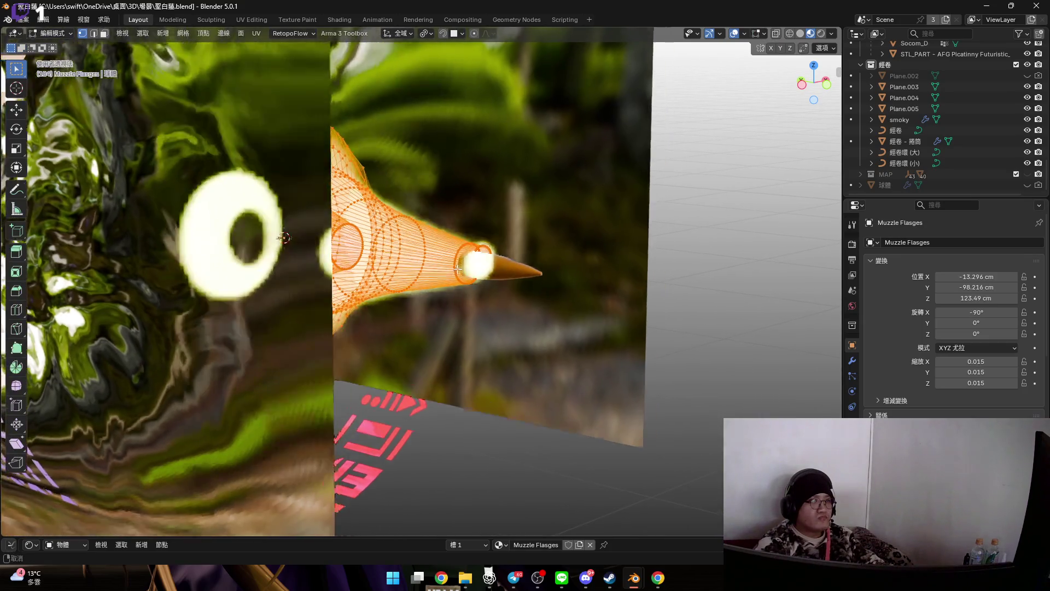
- Delete the Muzzle Flasges cone's rim edge loop and return to Object Mode
scroll(470, 261, "up", 3)
middle_click_drag(470, 260, 518, 158)
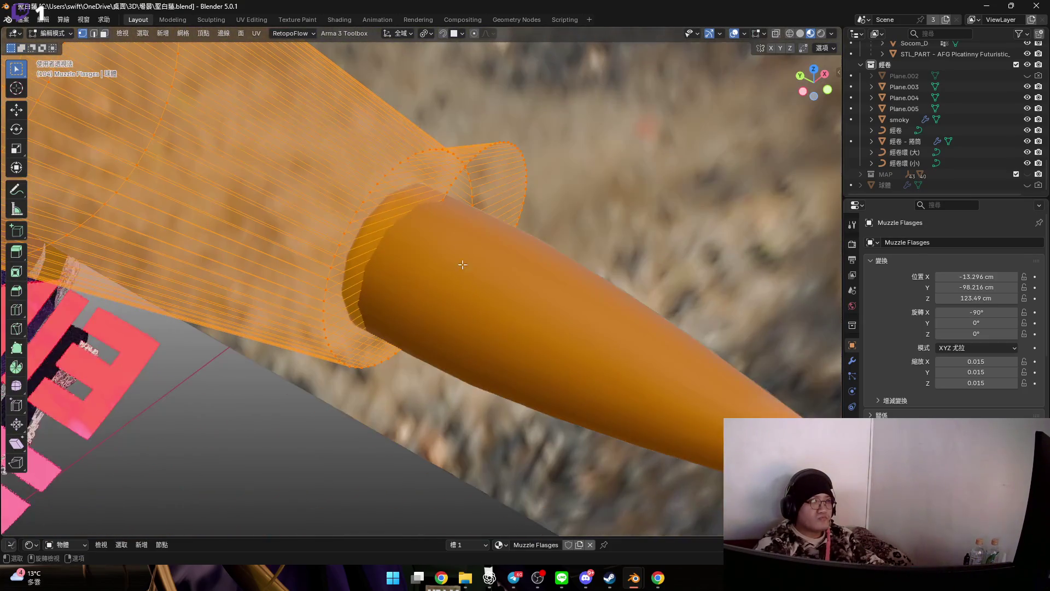
key("2")
left_click(518, 157, "alt")
key("x")
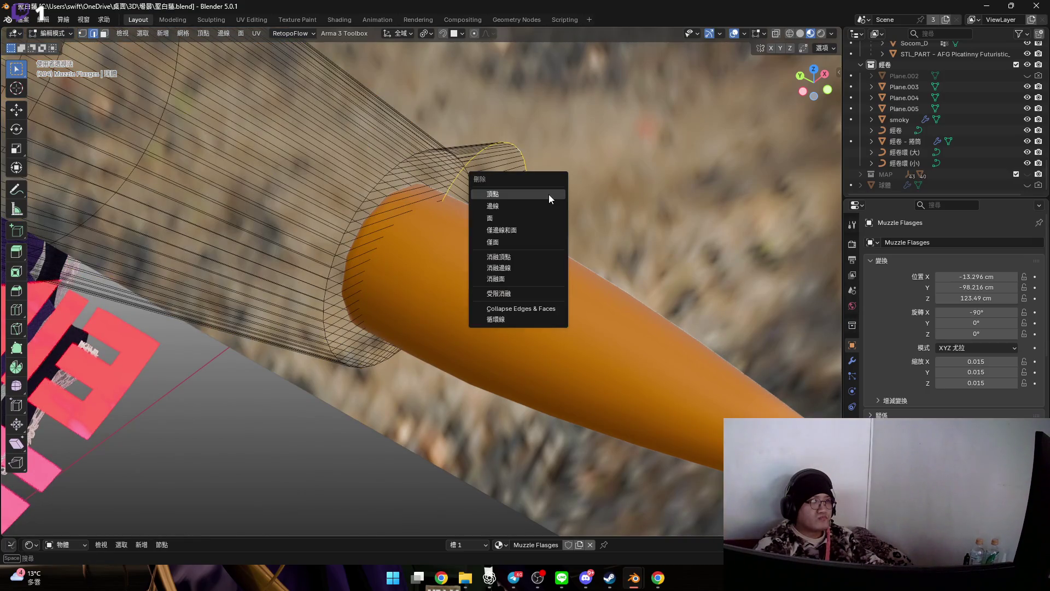
left_click(513, 201)
middle_click_drag(513, 201, 344, 216)
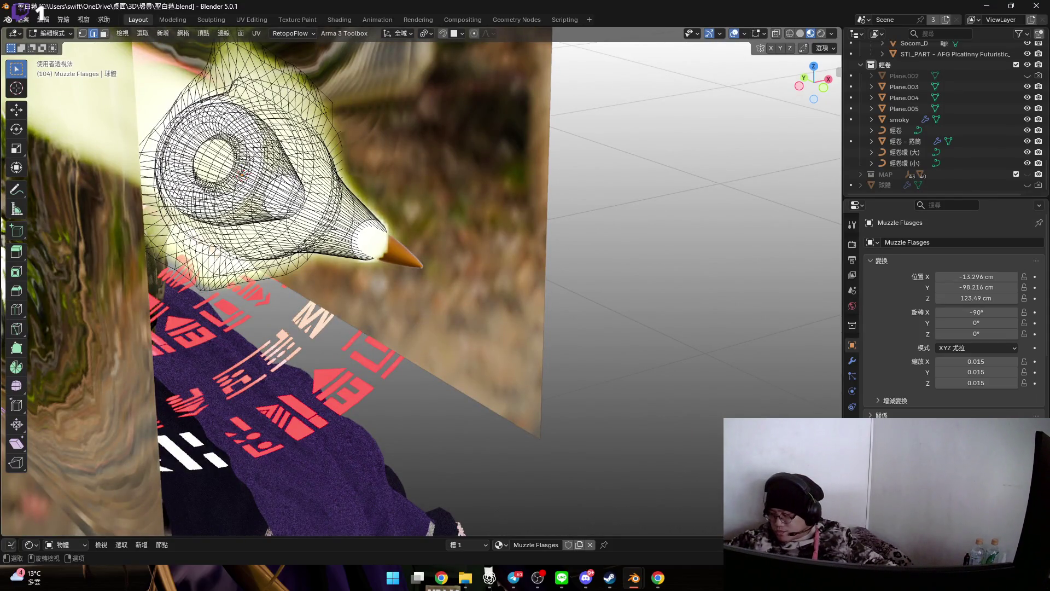
key("Tab")
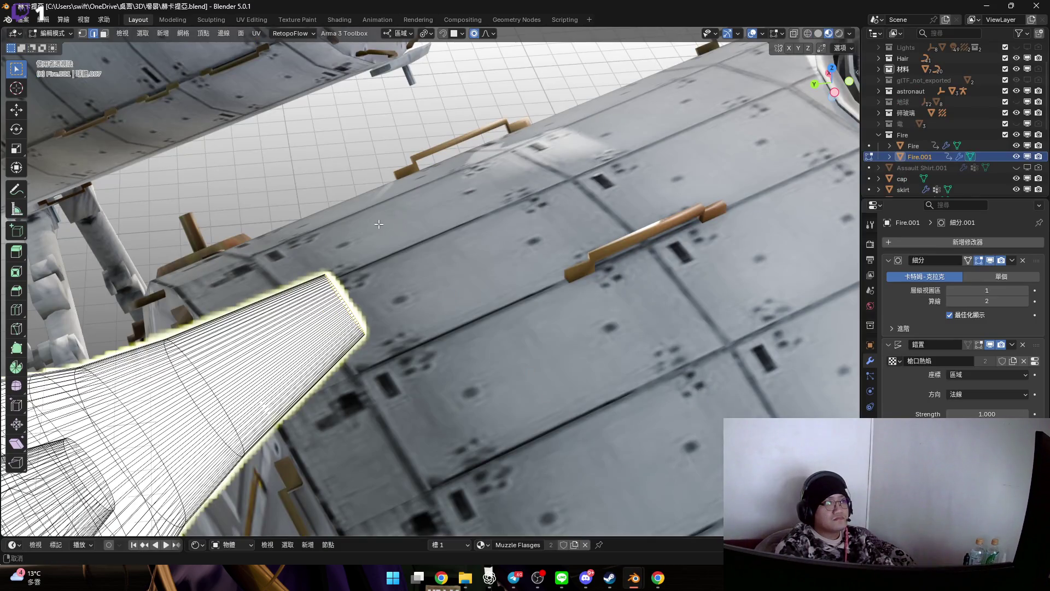
- Begin a soft-falloff move of the station flame's rim
mouse_move(379, 224)
middle_mouse_down()
mouse_move(454, 195)
mouse_move(456, 173)
mouse_move(488, 248)
middle_mouse_up()
scroll(454, 196, "up", 4)
key("g")
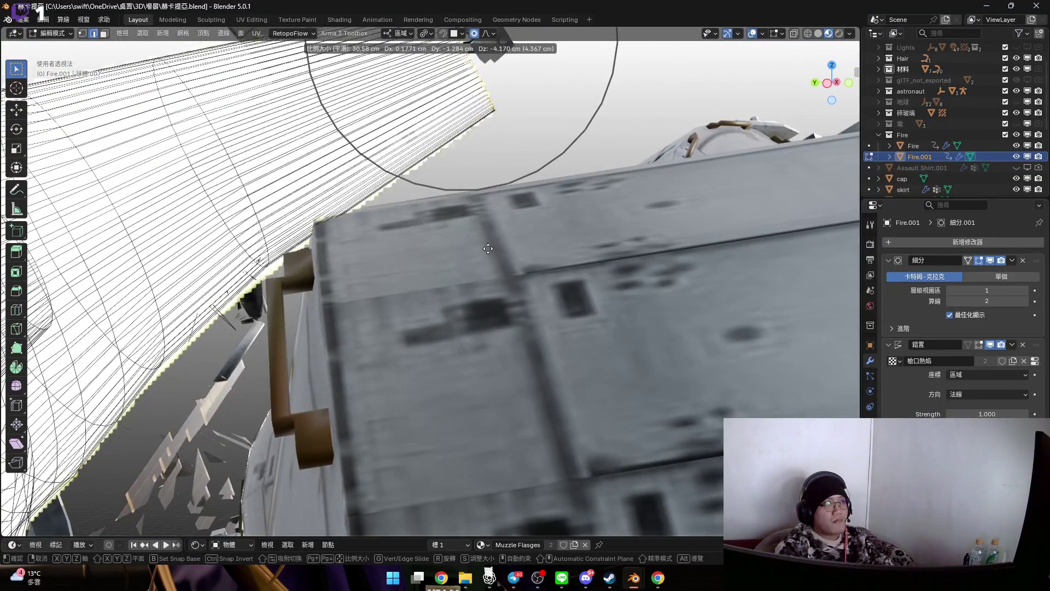
- Rotate the flame rim by 14.9°
key("r")
left_click(499, 300)
middle_click_drag(469, 158, 555, 219)
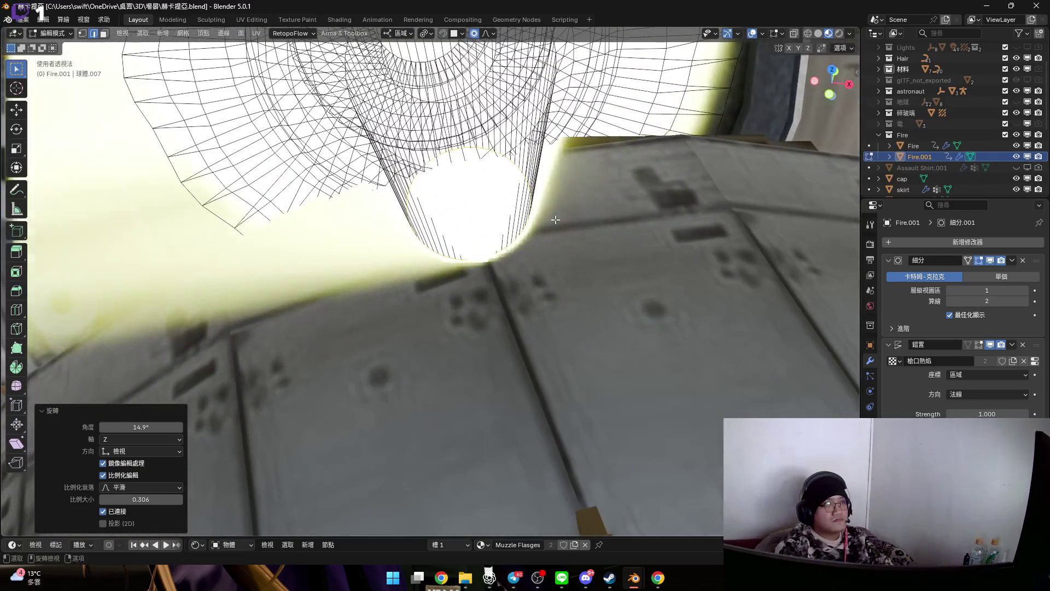
- Squash the flame along Z and lower its vertices by 8.64 cm
key("s")
key("z")
key("z")
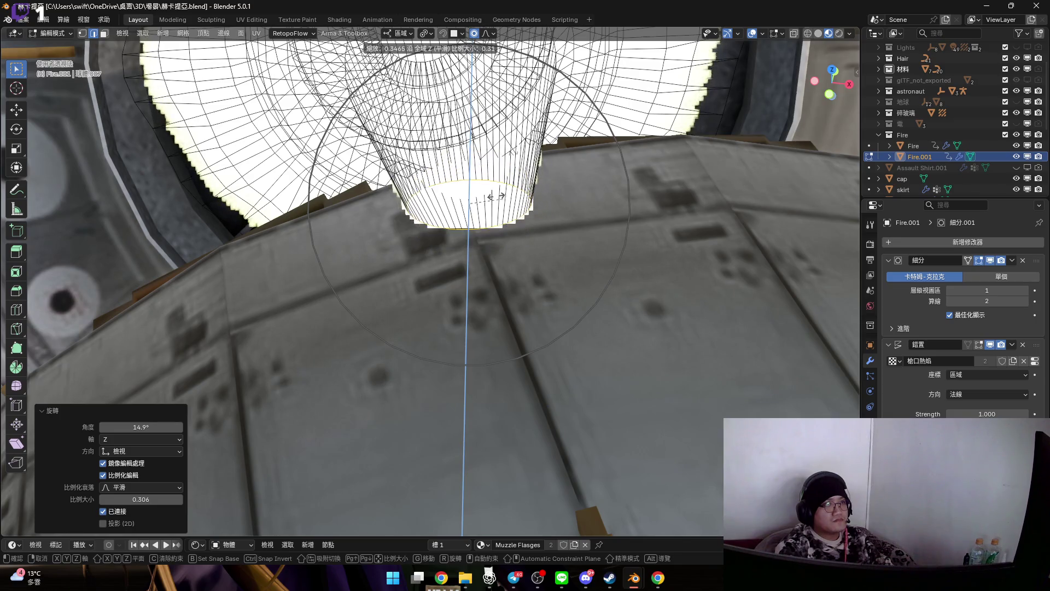
left_click(481, 195)
middle_click_drag(481, 194, 561, 170)
key("g")
key("z")
key("z")
left_click(564, 214)
middle_click_drag(564, 214, 503, 228)
- Cancel an X-axis widening and apply a proportional move of the vertices instead
key("s")
key("x")
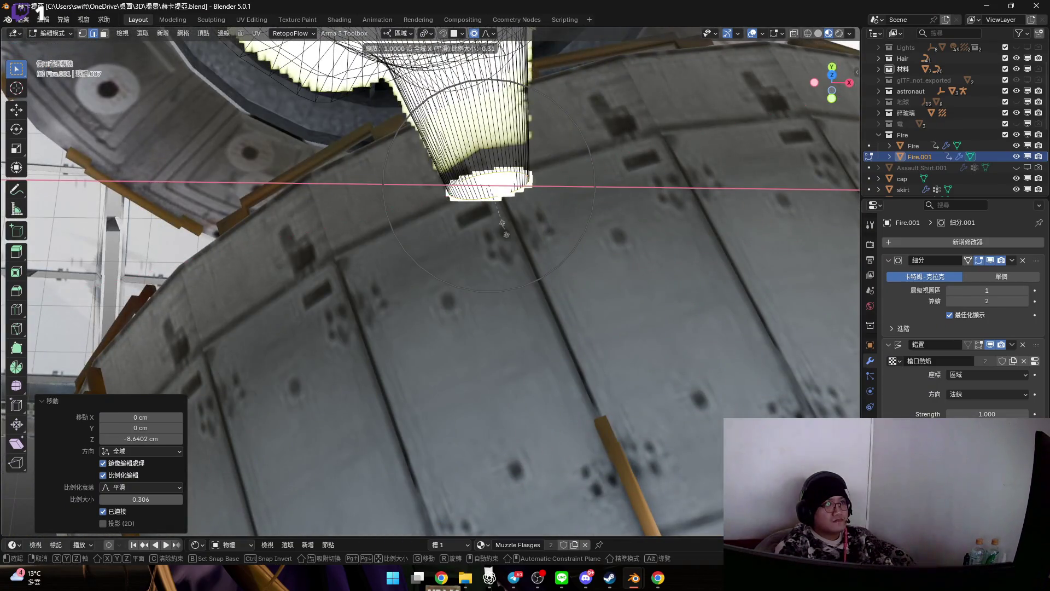
right_click(588, 268)
mouse_move(588, 268)
middle_mouse_down()
mouse_move(486, 195)
mouse_move(528, 210)
mouse_move(564, 203)
mouse_move(572, 221)
middle_mouse_up()
key("g")
left_click(530, 213)
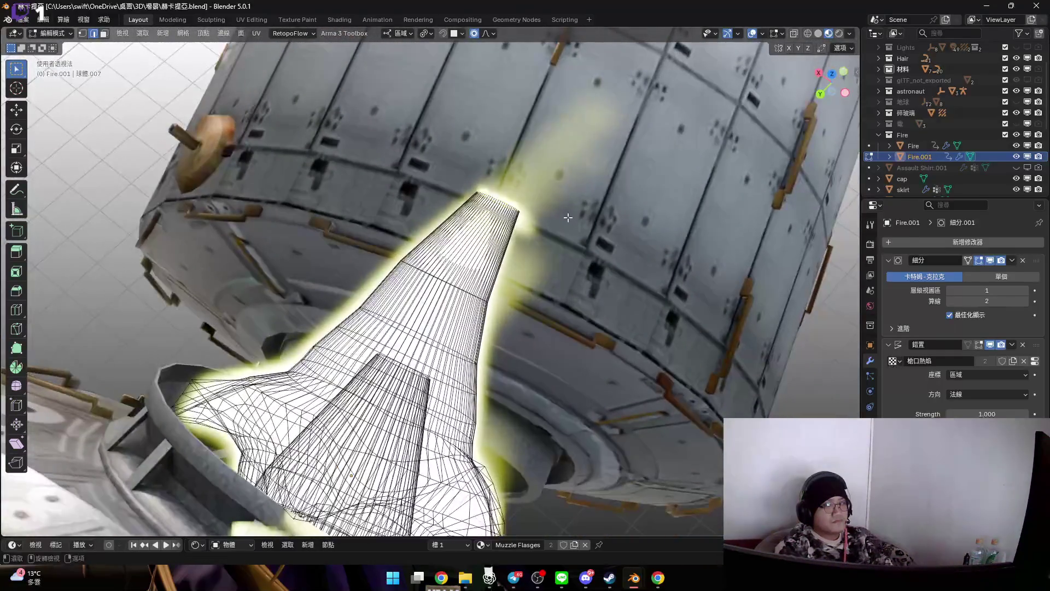
- Widen the flame proportionally to 2.133 along X
key("s")
key("x")
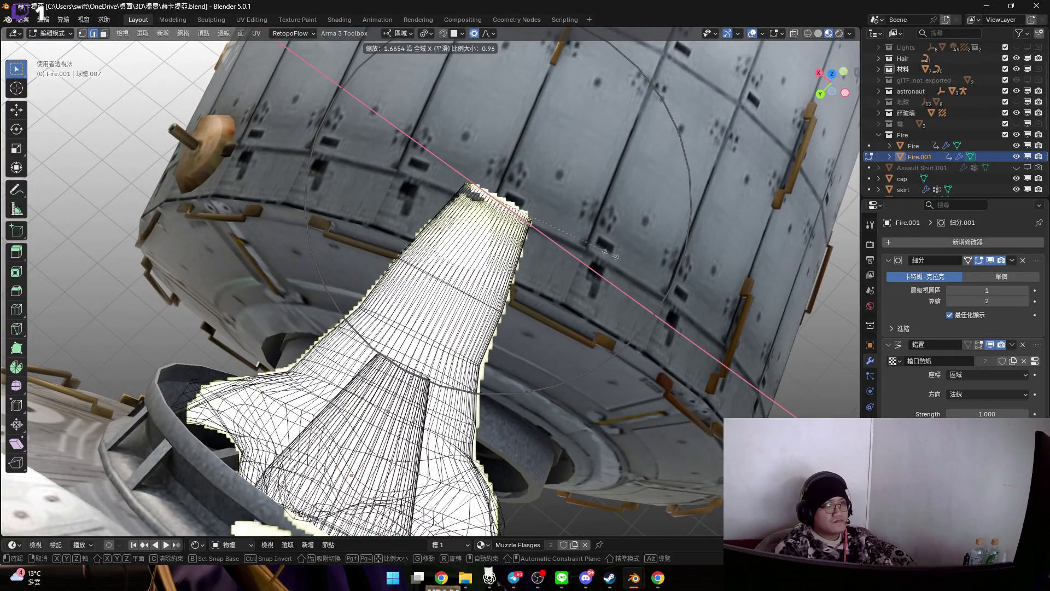
left_click(636, 267)
middle_click_drag(635, 268, 588, 255)
middle_click_drag(461, 224, 474, 225)
- Move the flame tip -14.422 cm on Z with soft falloff and return to Object Mode
key("g")
scroll(478, 226, "up", 10)
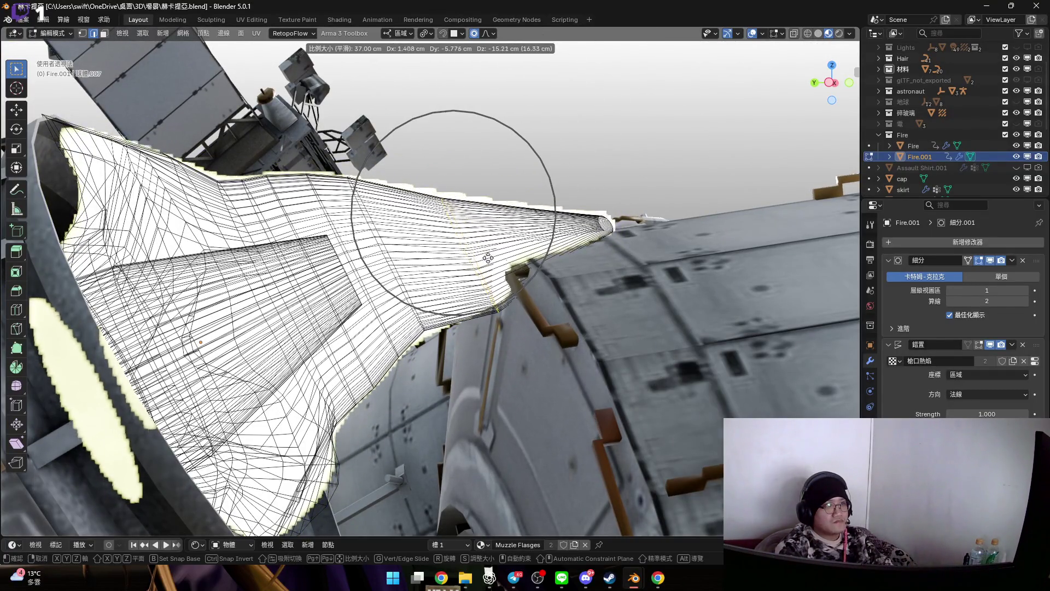
left_click(485, 253)
middle_click_drag(485, 253, 486, 239)
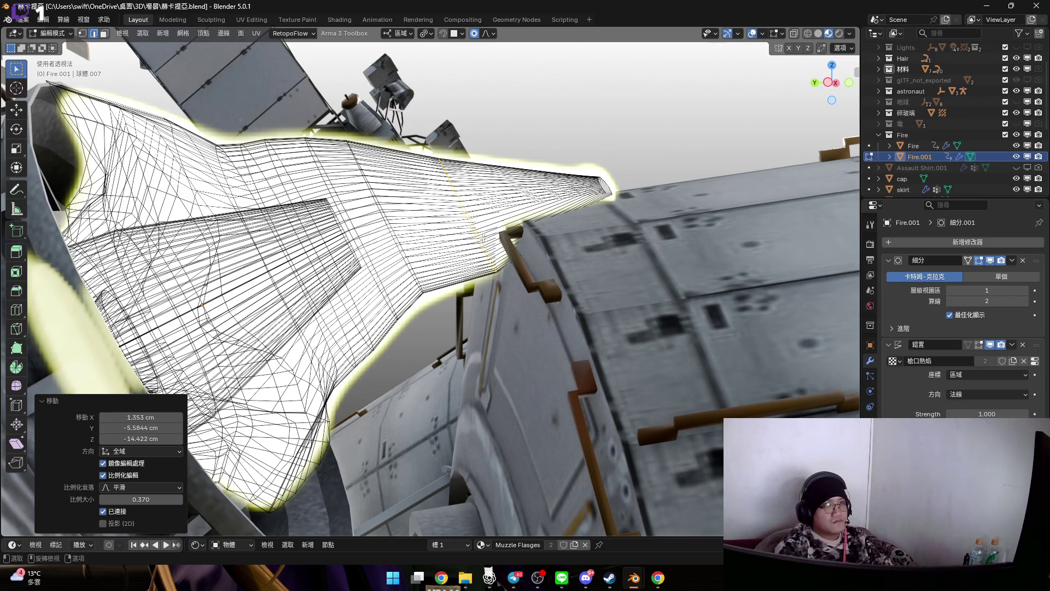
key("Tab")
mouse_move(484, 241)
middle_mouse_down()
mouse_move(452, 244)
mouse_move(449, 256)
middle_mouse_up()
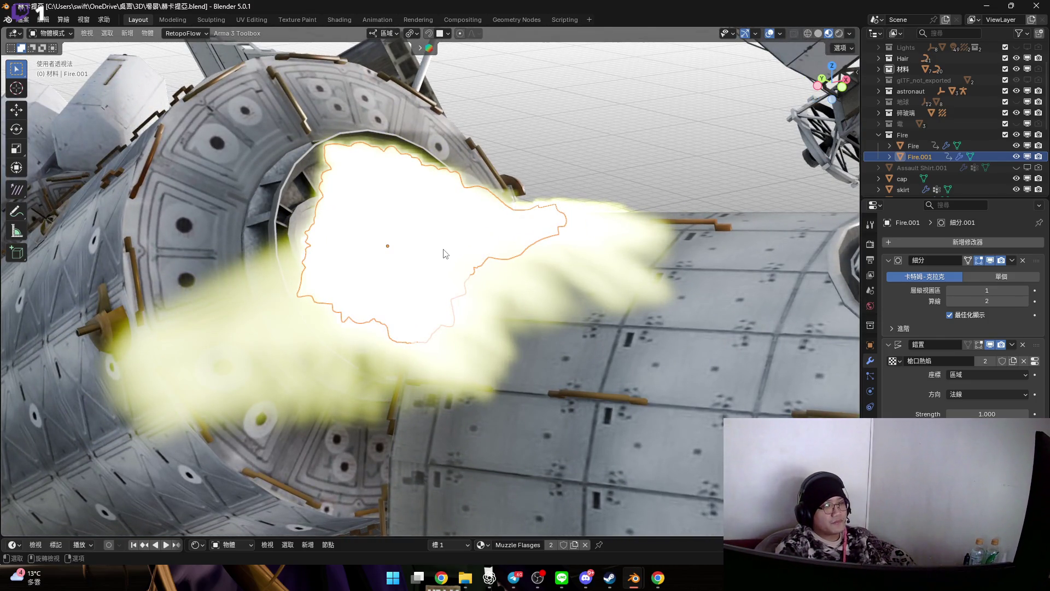
left_click(490, 577)
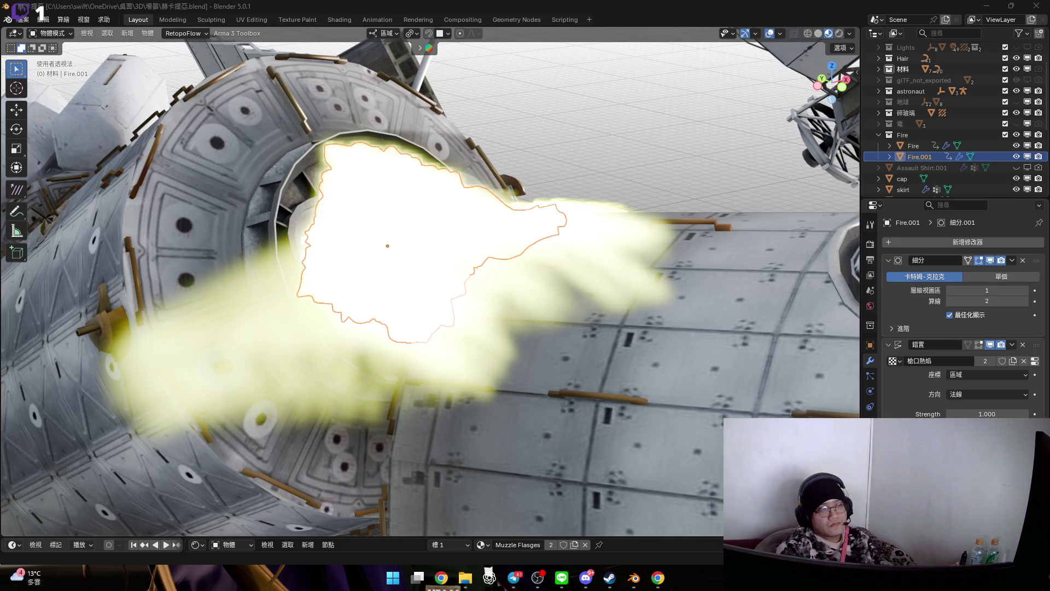
scroll(520, 274, "down", 5)
scroll(532, 282, "down", 3)
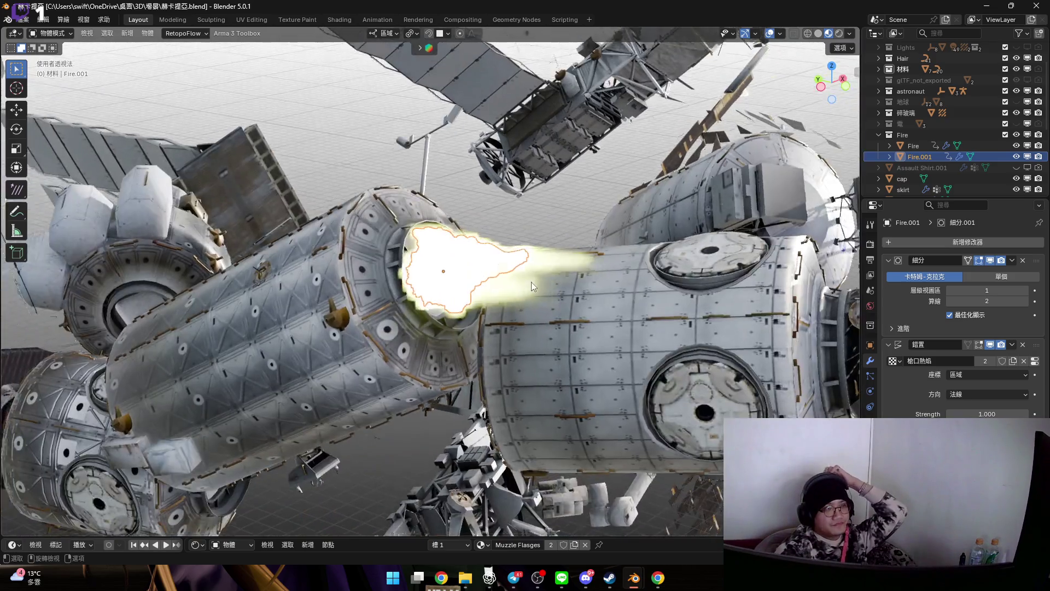
key("KP_0")
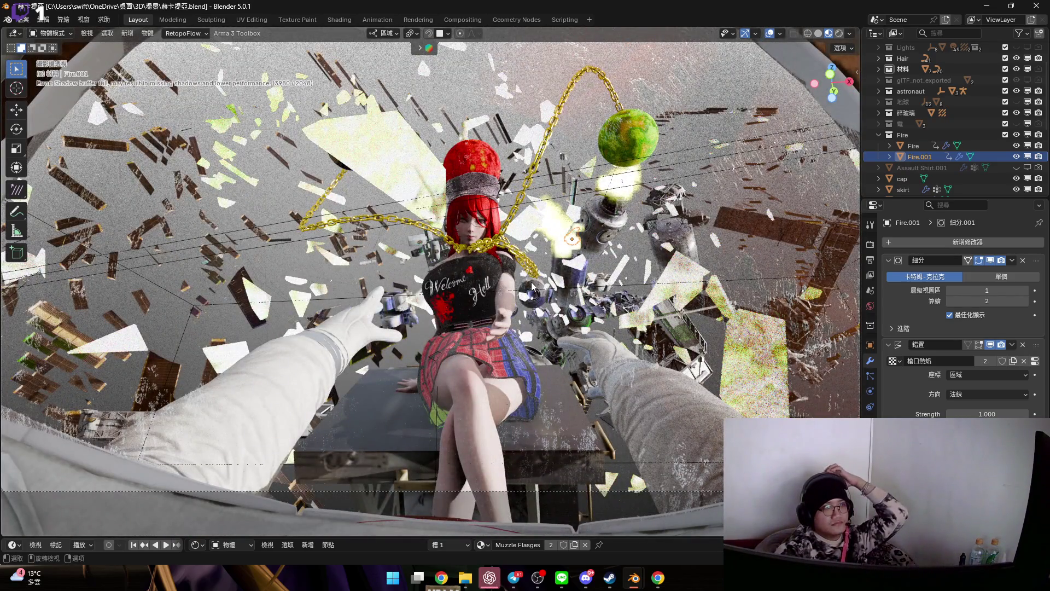
key("KP_Decimal")
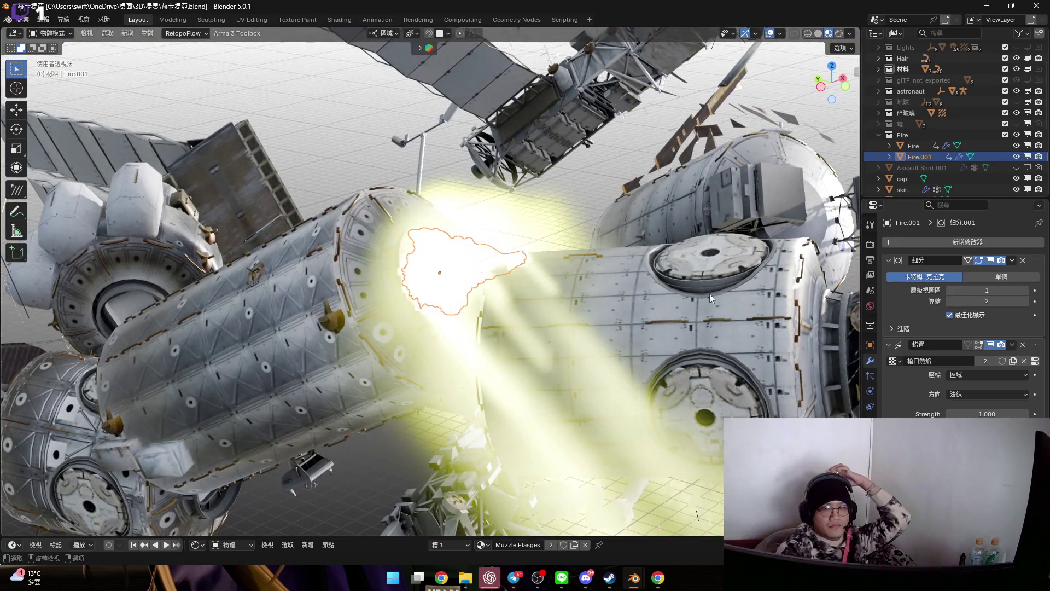
mouse_move(541, 280)
middle_mouse_down()
mouse_move(519, 281)
mouse_move(569, 307)
middle_mouse_up()
scroll(504, 276, "down", 3)
scroll(538, 290, "up", 5)
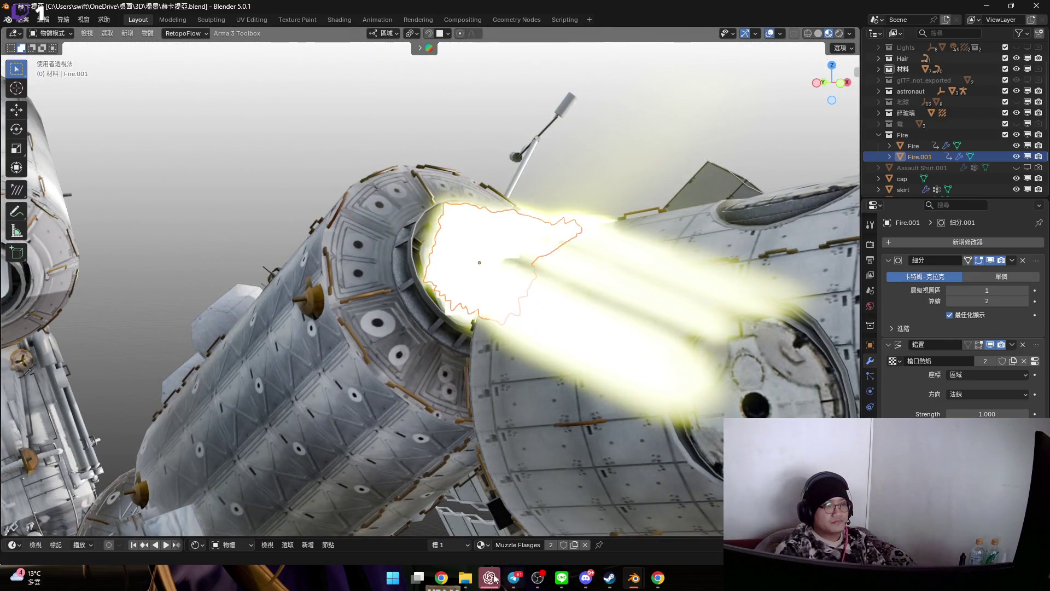
left_click(489, 578)
key("super+shift+Right")
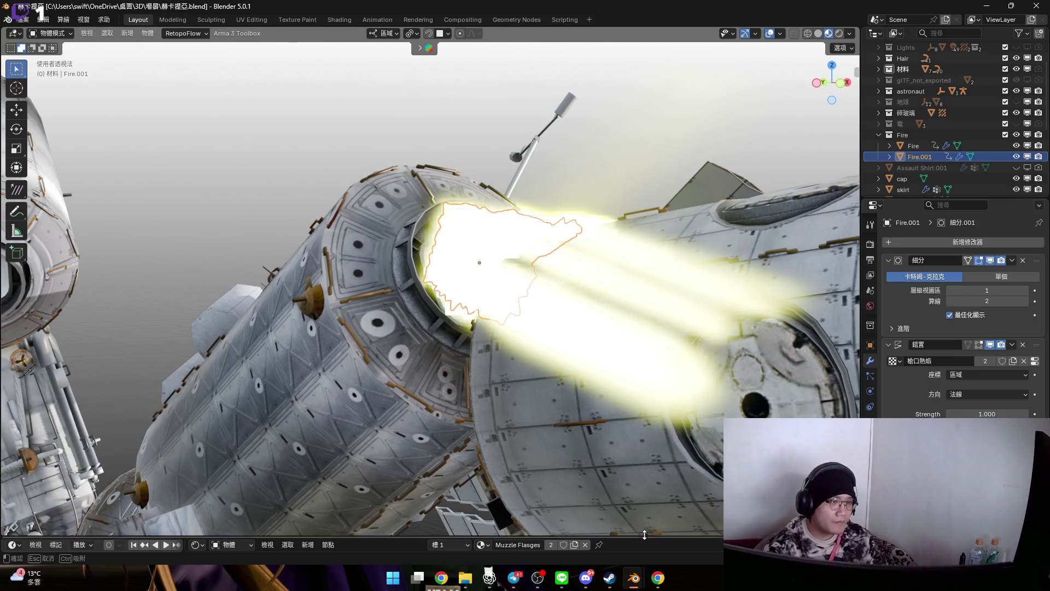
- Rename the flame's material from 'Muzzle Flasges' to 'Fire'
left_click_drag(607, 538, 608, 377)
left_click(535, 383)
type("F")
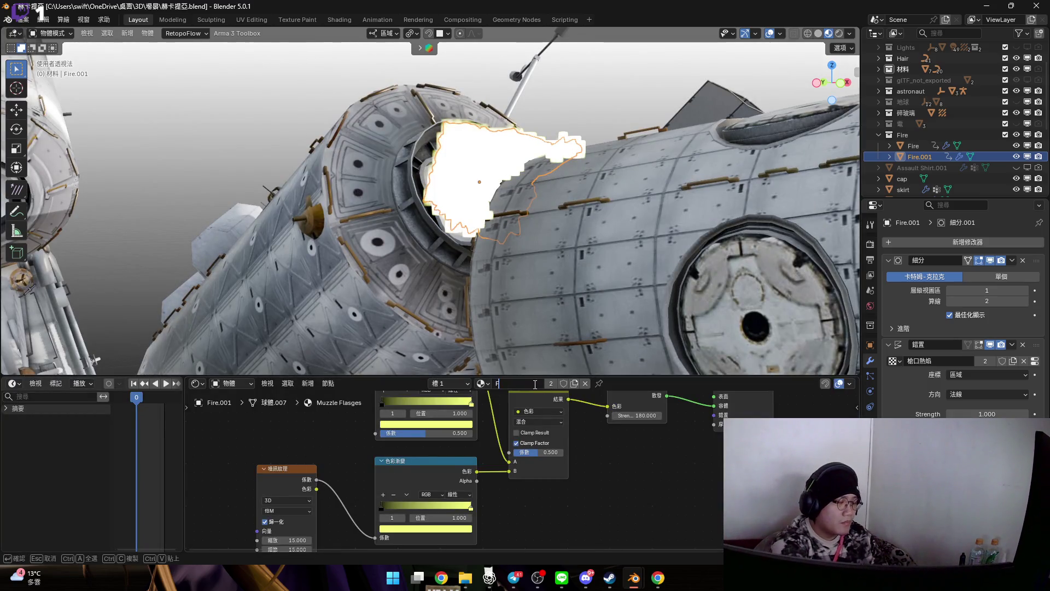
type("ire")
key("Return")
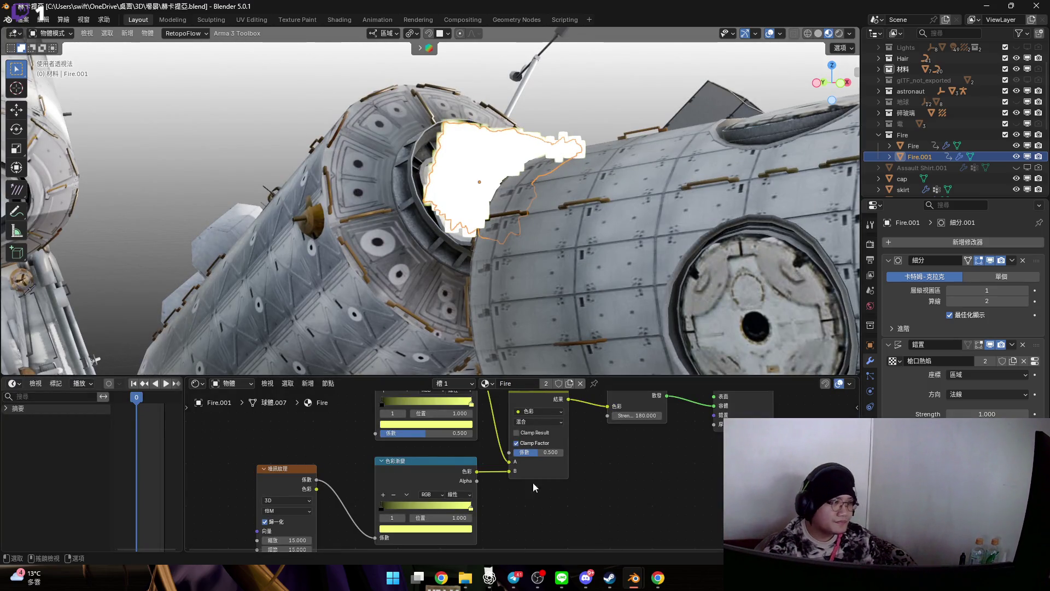
scroll(545, 491, "down", 2)
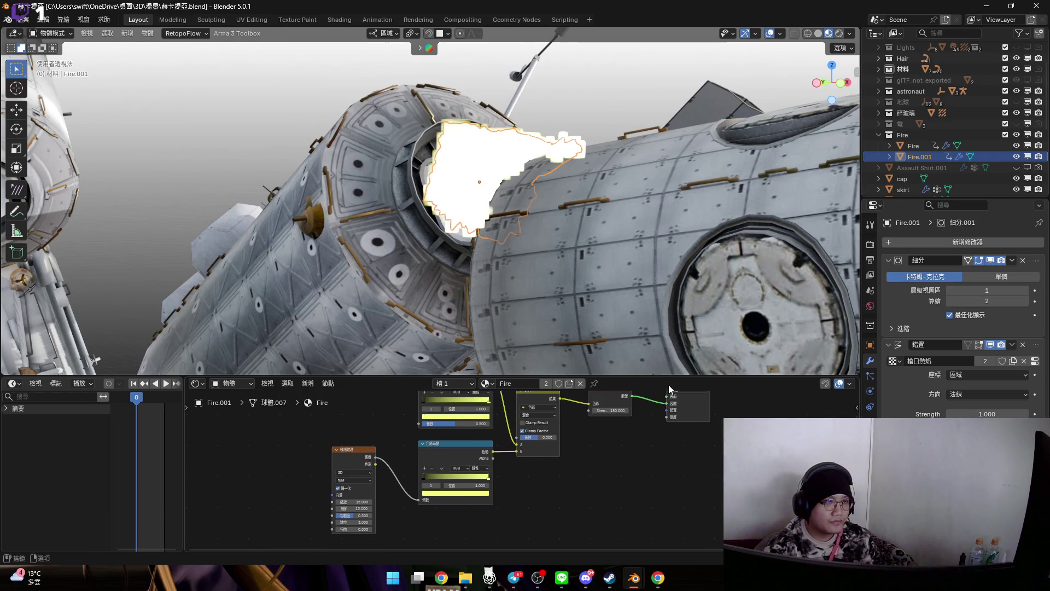
left_click_drag(663, 379, 663, 537)
mouse_move(514, 262)
middle_mouse_down()
mouse_move(579, 311)
mouse_move(557, 299)
middle_mouse_up()
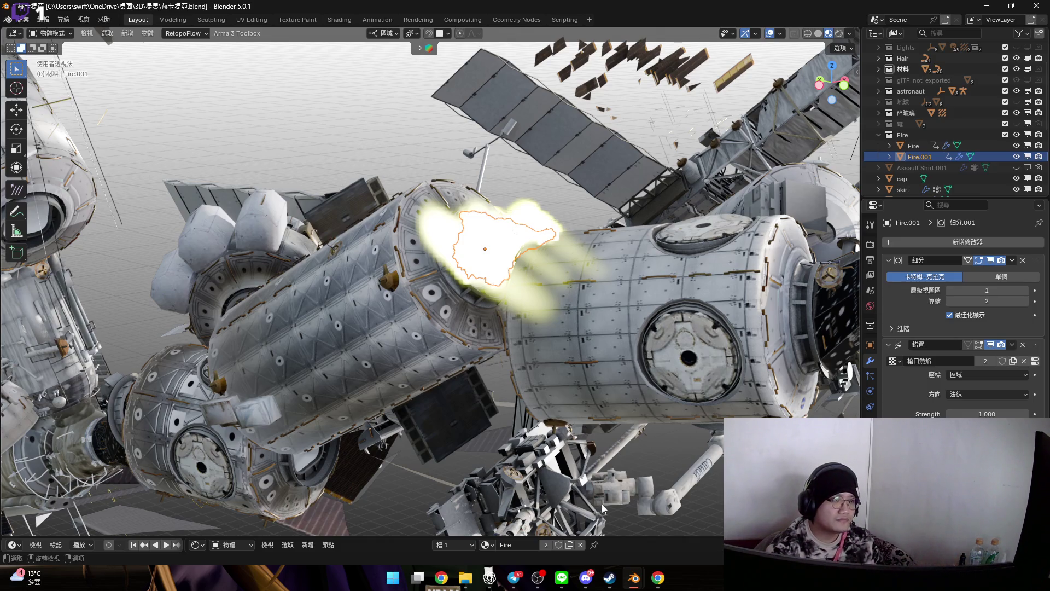
- Lower the Emission node Strength from 180 to 100
left_click_drag(627, 534, 622, 315)
scroll(481, 471, "up", 5)
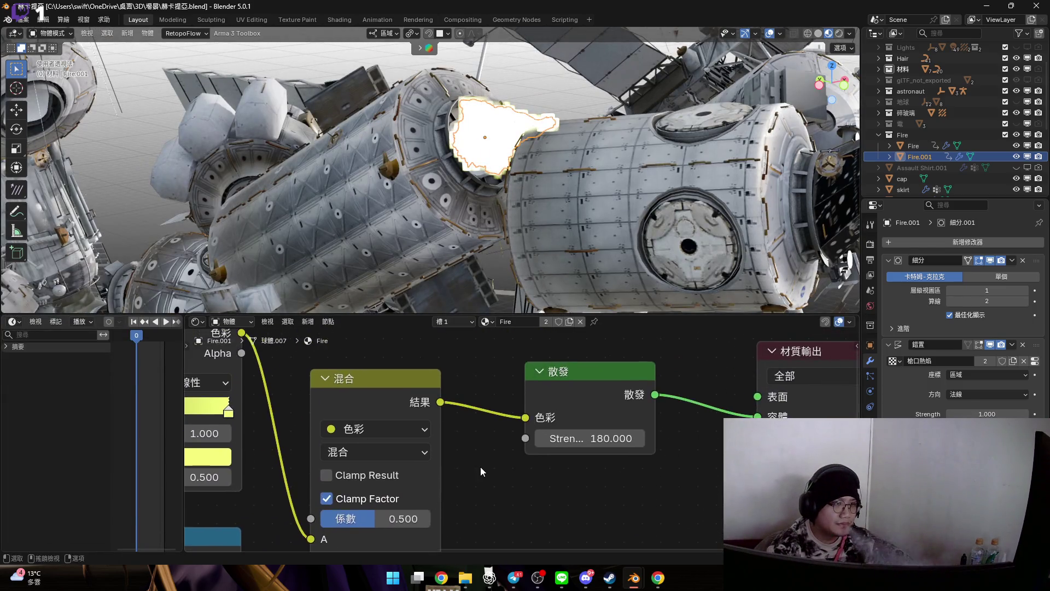
scroll(482, 471, "down", 2)
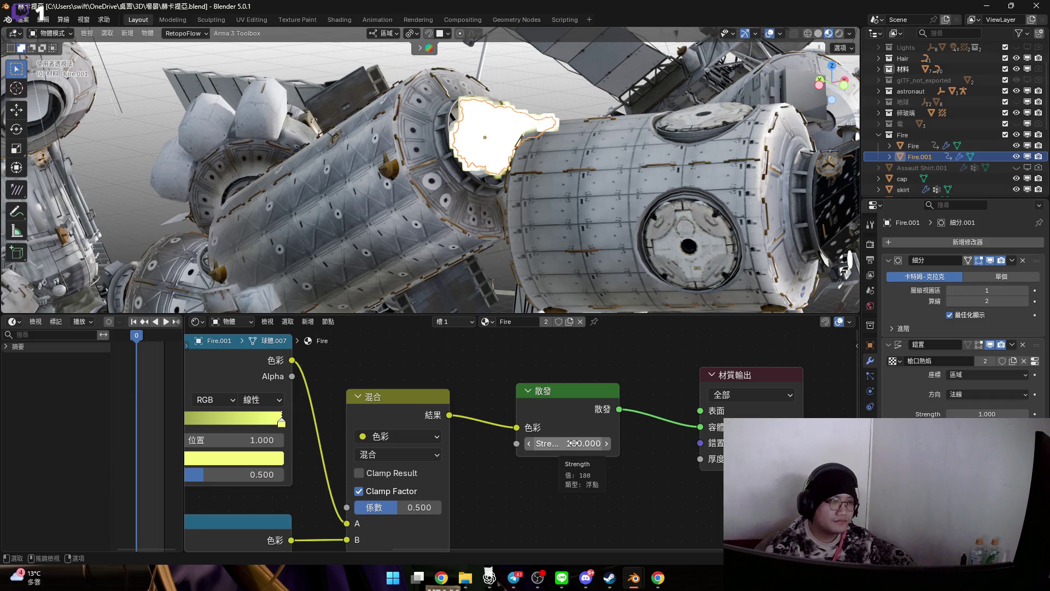
left_click(574, 442)
type("100")
key("Return")
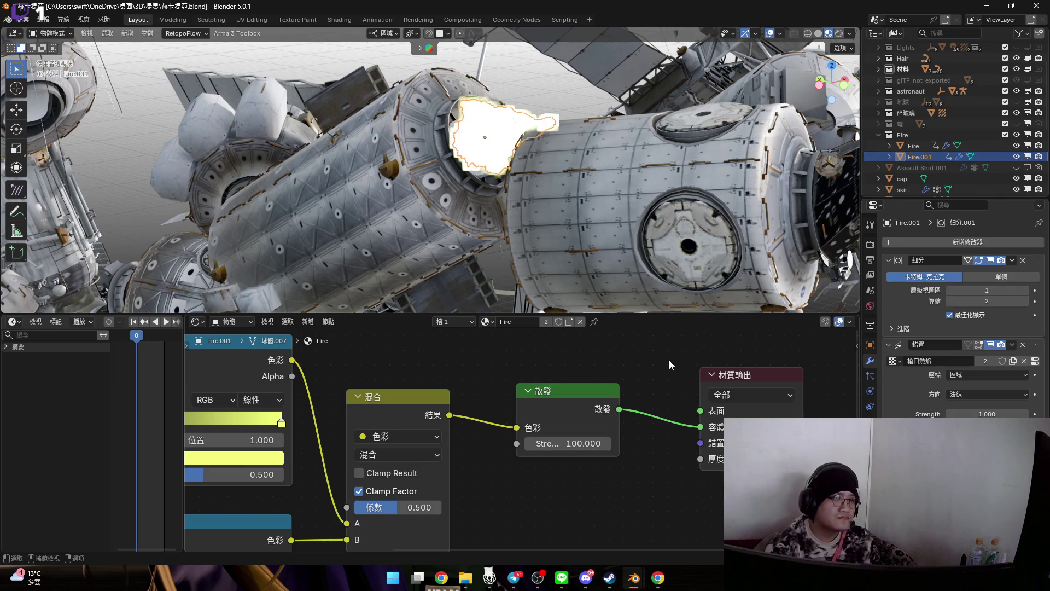
left_click_drag(673, 315, 674, 539)
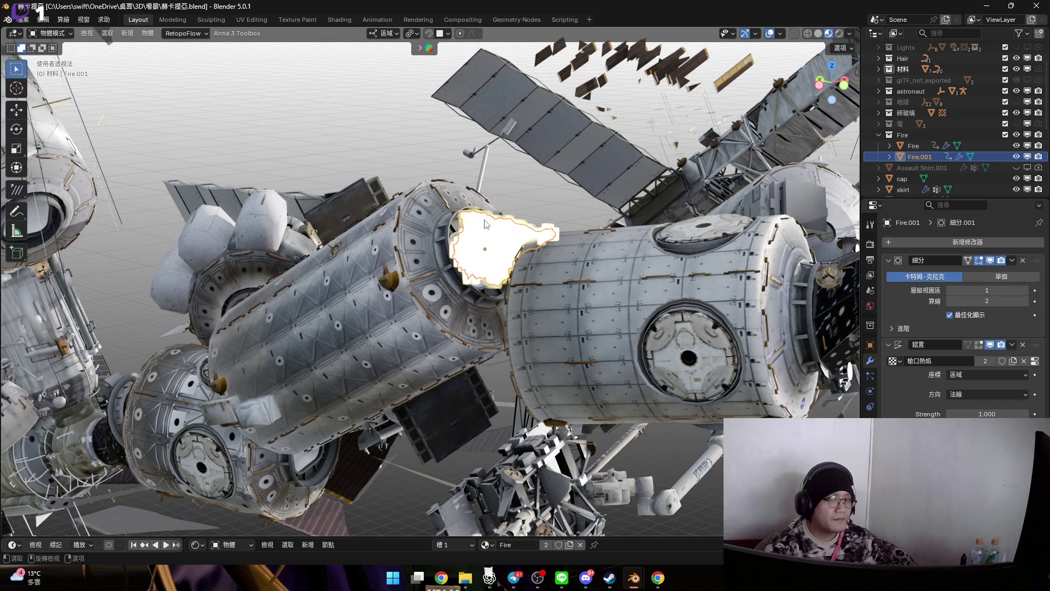
mouse_move(484, 227)
middle_mouse_down()
mouse_move(599, 237)
mouse_move(494, 269)
mouse_move(527, 262)
mouse_move(511, 272)
middle_mouse_up()
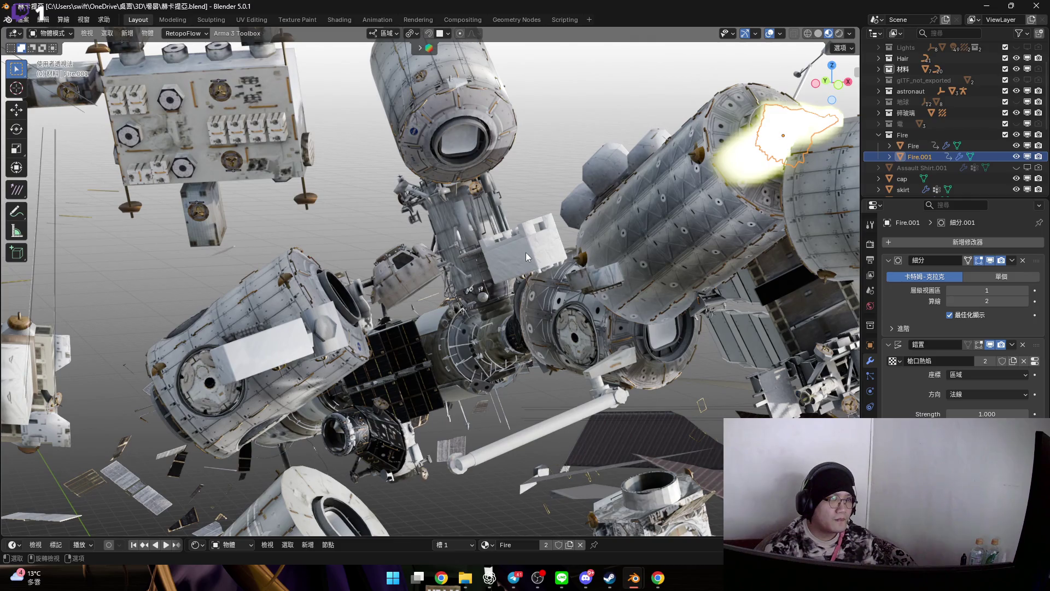